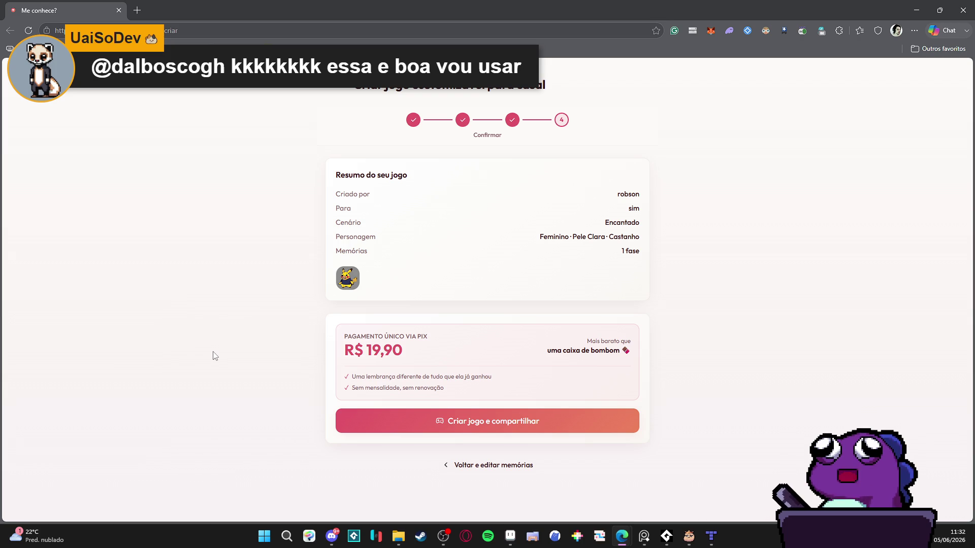
Inspect the 'Criar jogo e compartilhar' button in developer tools, then open and close the PIX payment window.
{"action": "key", "text": "F12"}
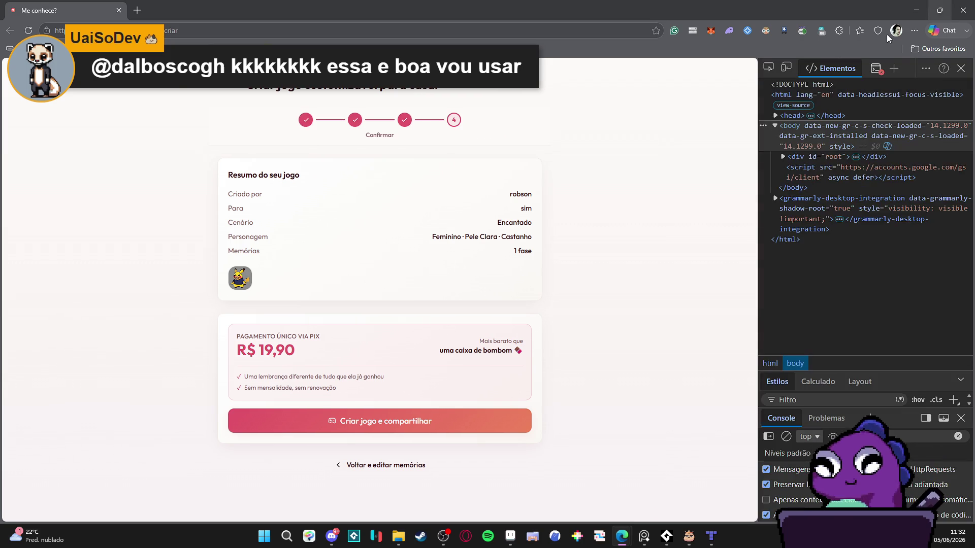
{"action": "left_click", "coordinate": [769, 67]}
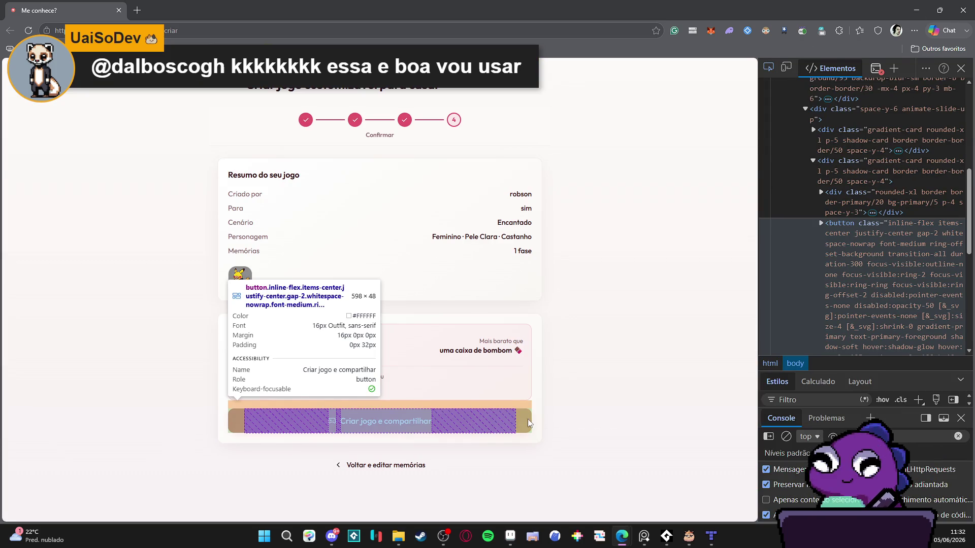
{"action": "left_click", "coordinate": [528, 420]}
{"action": "left_click", "coordinate": [508, 424]}
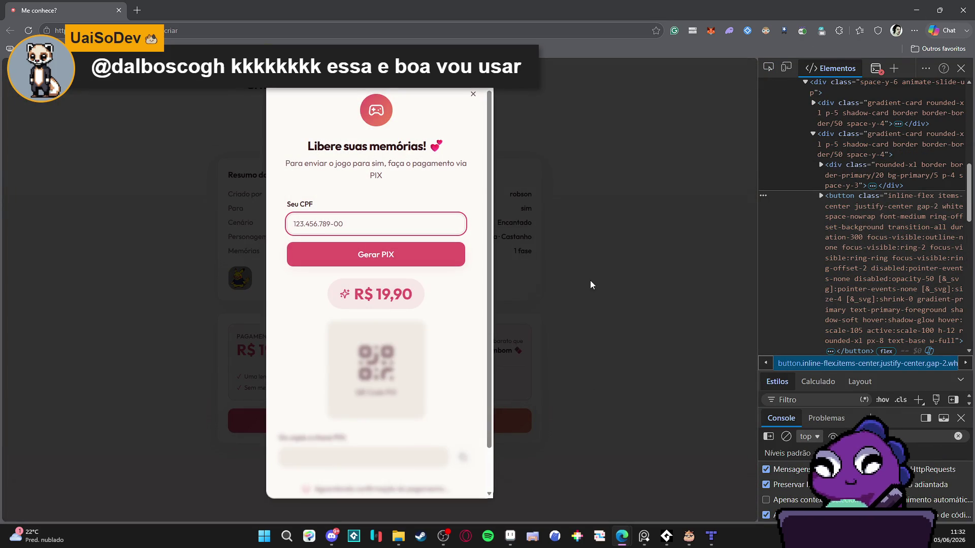
{"action": "scroll", "coordinate": [479, 275], "scroll_direction": "down", "scroll_amount": 1}
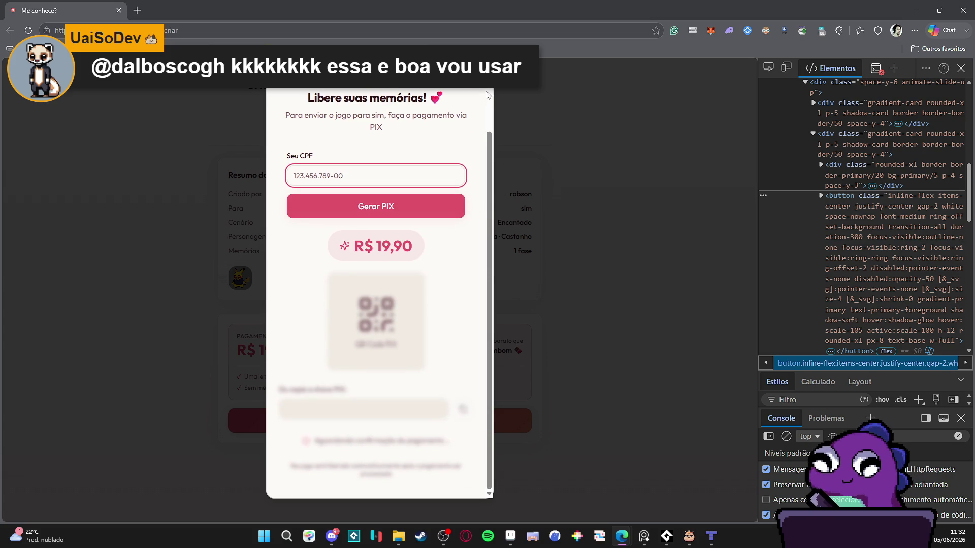
{"action": "scroll", "coordinate": [506, 131], "scroll_direction": "up", "scroll_amount": 1}
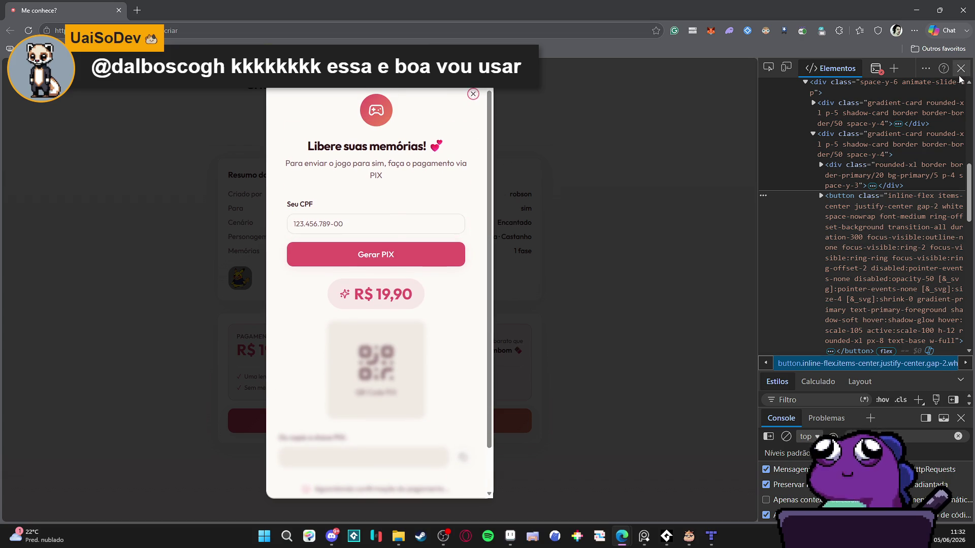
{"action": "left_click", "coordinate": [961, 68]}
{"action": "left_click", "coordinate": [580, 94]}
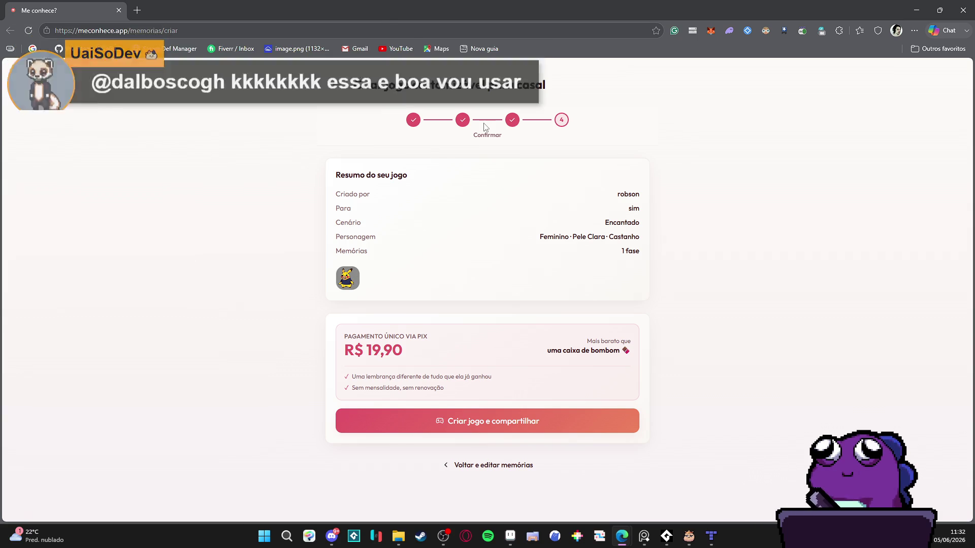
Go back to the home page and scroll through its game preview.
{"action": "left_click", "coordinate": [336, 85]}
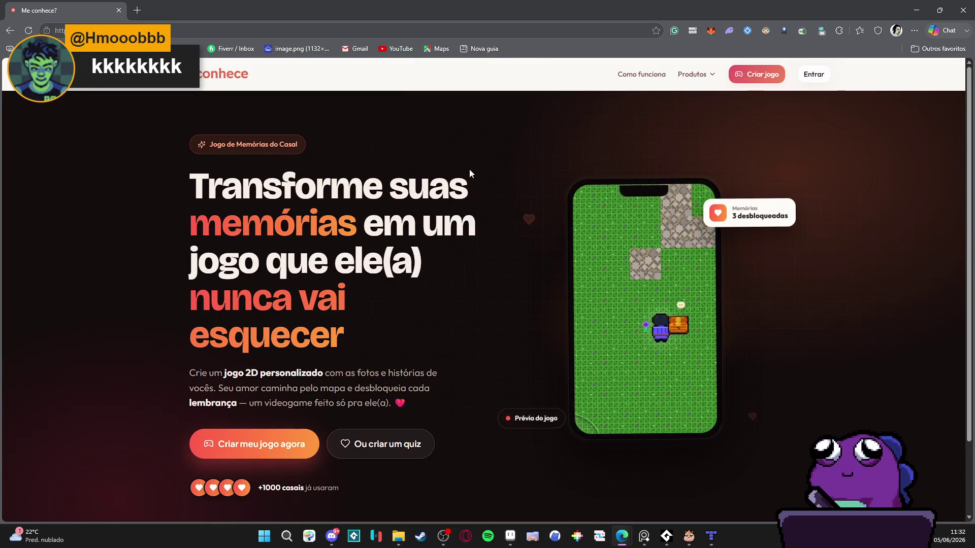
{"action": "scroll", "coordinate": [446, 203], "scroll_direction": "down", "scroll_amount": 3}
{"action": "scroll", "coordinate": [431, 228], "scroll_direction": "up", "scroll_amount": 1}
{"action": "scroll", "coordinate": [434, 216], "scroll_direction": "down", "scroll_amount": 1}
{"action": "scroll", "coordinate": [434, 217], "scroll_direction": "up", "scroll_amount": 1}
{"action": "scroll", "coordinate": [434, 216], "scroll_direction": "down", "scroll_amount": 1}
{"action": "scroll", "coordinate": [436, 212], "scroll_direction": "up", "scroll_amount": 2}
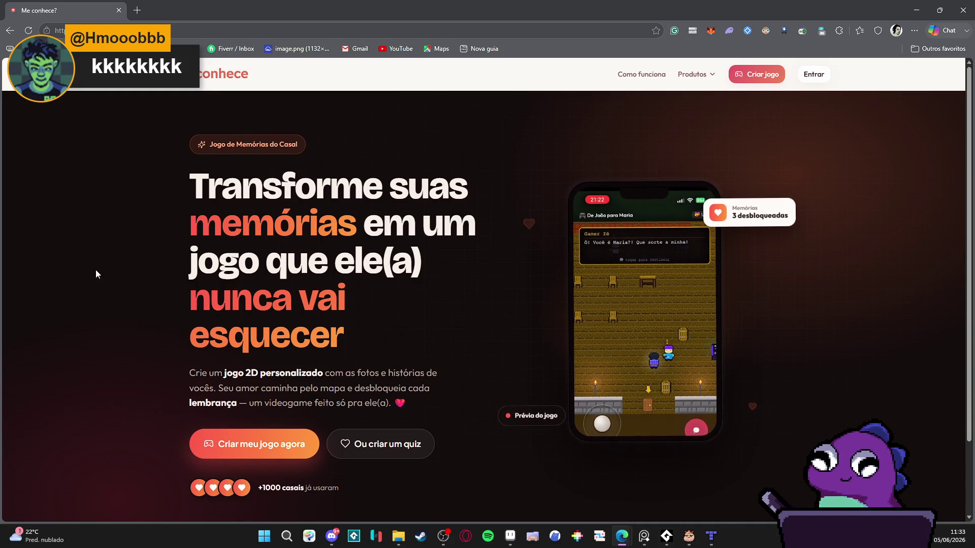
{"action": "scroll", "coordinate": [96, 269], "scroll_direction": "down", "scroll_amount": 2}
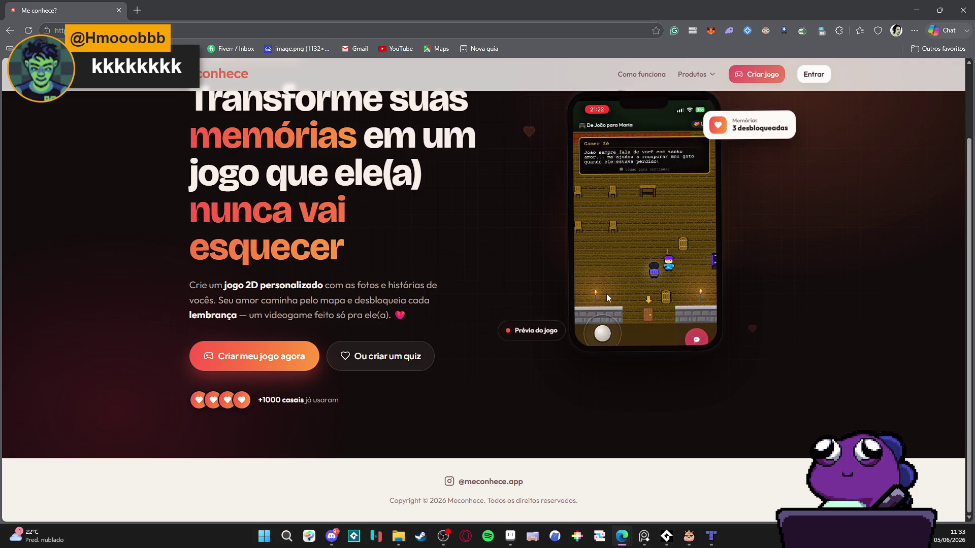
{"action": "scroll", "coordinate": [562, 243], "scroll_direction": "up", "scroll_amount": 2}
{"action": "scroll", "coordinate": [482, 261], "scroll_direction": "down", "scroll_amount": 2}
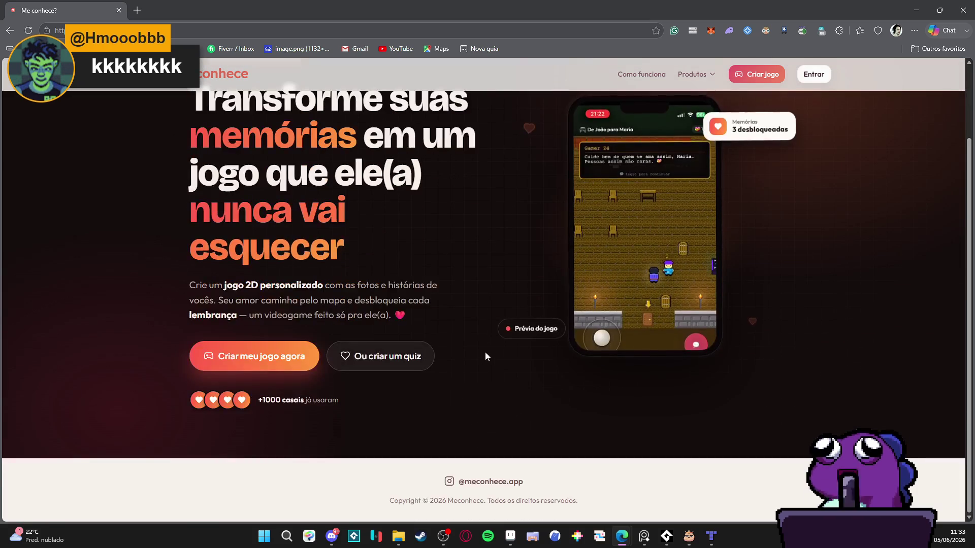
{"action": "scroll", "coordinate": [469, 341], "scroll_direction": "up", "scroll_amount": 2}
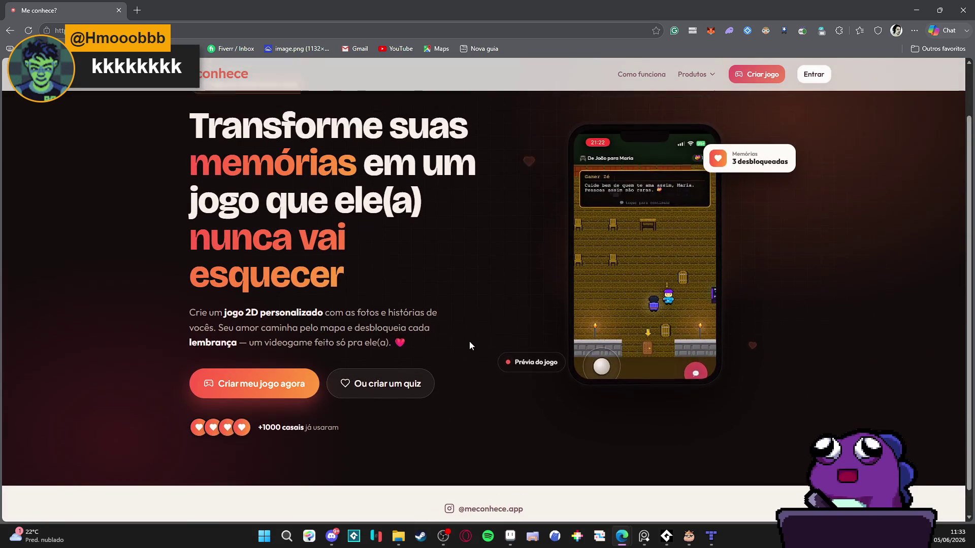
{"action": "scroll", "coordinate": [469, 342], "scroll_direction": "down", "scroll_amount": 2}
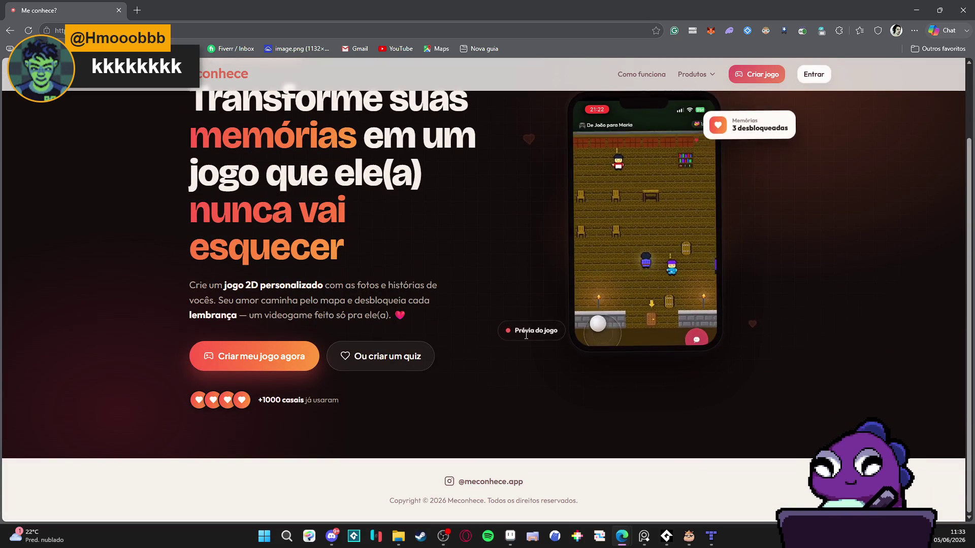
{"action": "scroll", "coordinate": [524, 334], "scroll_direction": "up", "scroll_amount": 2}
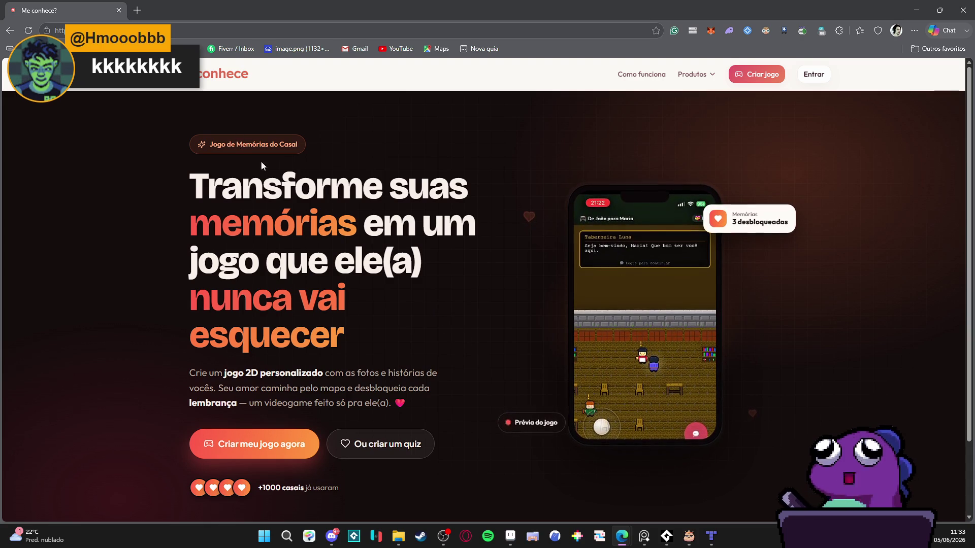
{"action": "scroll", "coordinate": [505, 300], "scroll_direction": "down", "scroll_amount": 2}
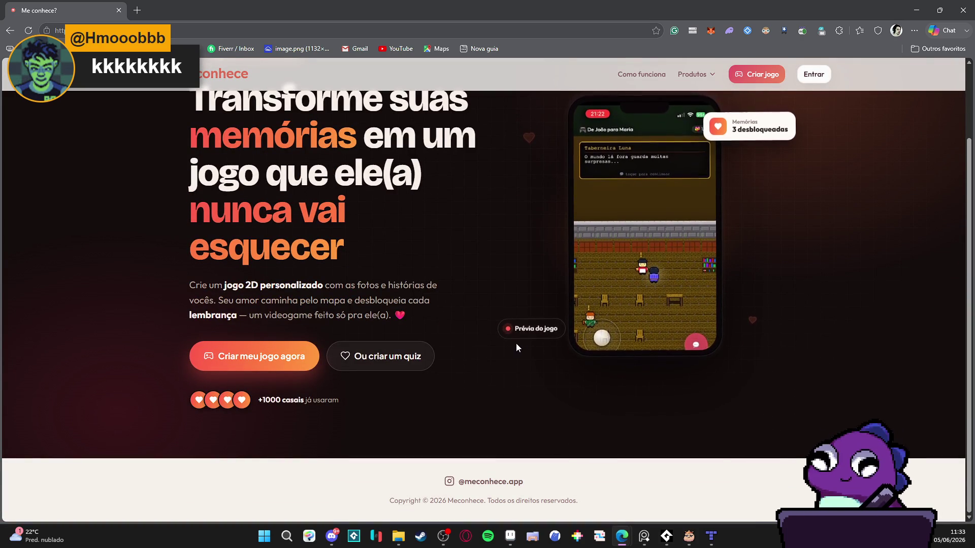
{"action": "scroll", "coordinate": [521, 327], "scroll_direction": "up", "scroll_amount": 2}
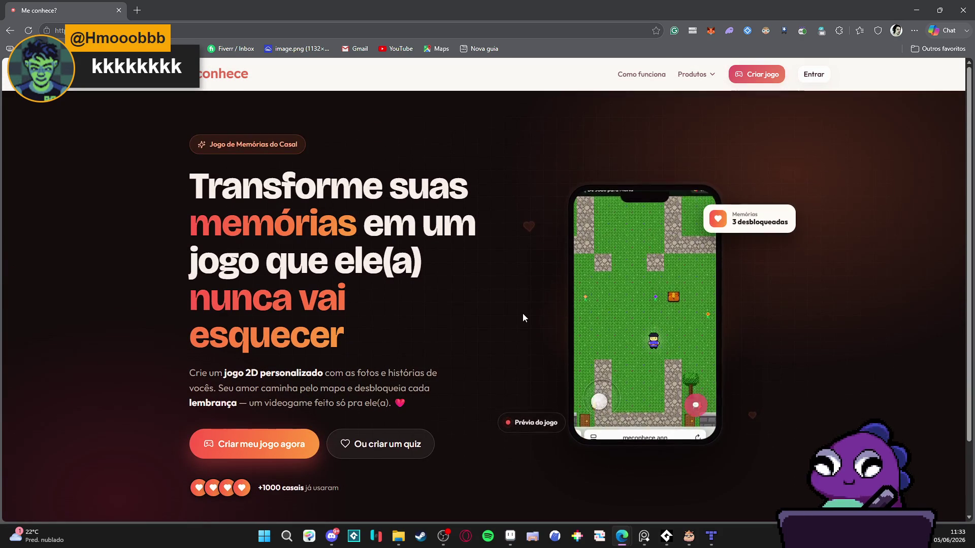
{"action": "scroll", "coordinate": [522, 312], "scroll_direction": "down", "scroll_amount": 2}
{"action": "scroll", "coordinate": [520, 314], "scroll_direction": "up", "scroll_amount": 2}
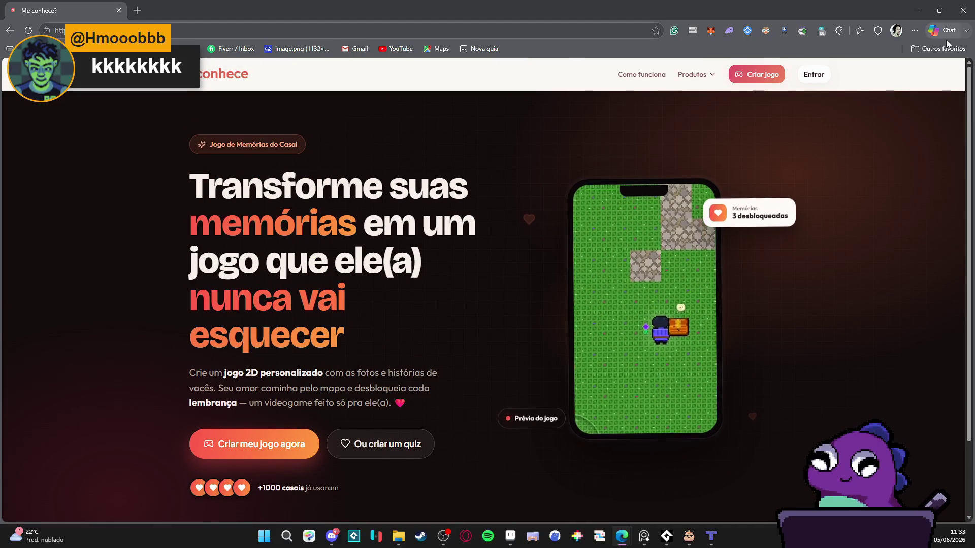
Open and close the Produtos dropdown, then close the browser to return to Tiled.
{"action": "left_click", "coordinate": [703, 76]}
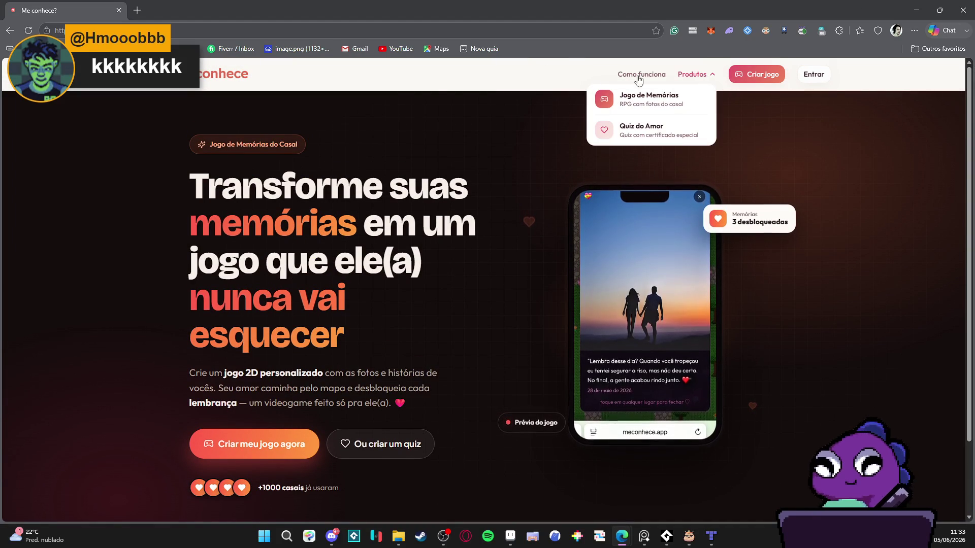
{"action": "left_click", "coordinate": [485, 149]}
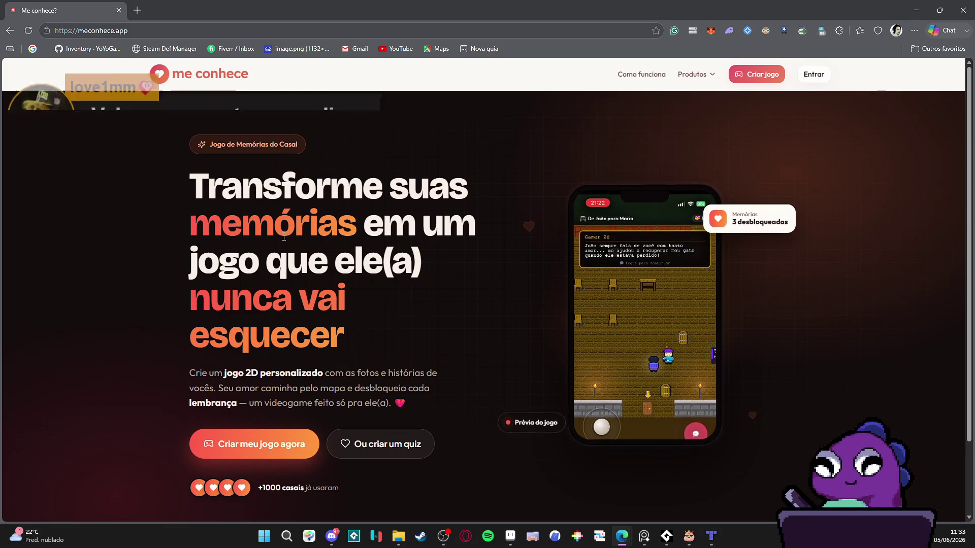
{"action": "scroll", "coordinate": [252, 287], "scroll_direction": "down", "scroll_amount": 2}
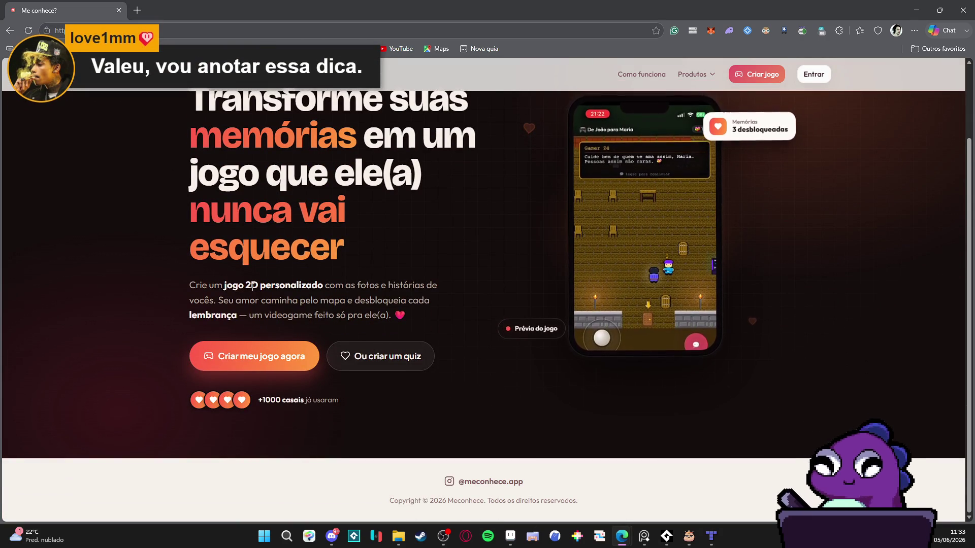
{"action": "scroll", "coordinate": [252, 287], "scroll_direction": "up", "scroll_amount": 2}
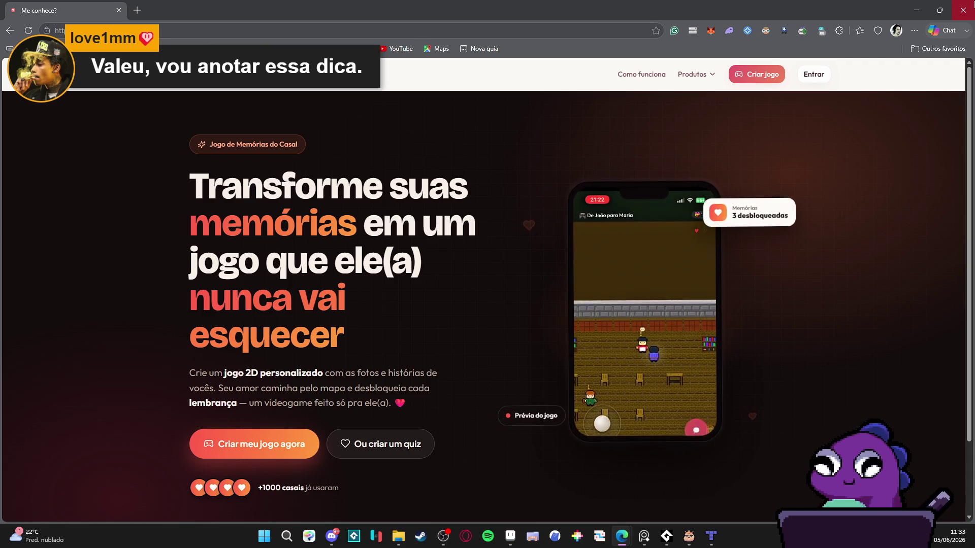
{"action": "left_click", "coordinate": [963, 10]}
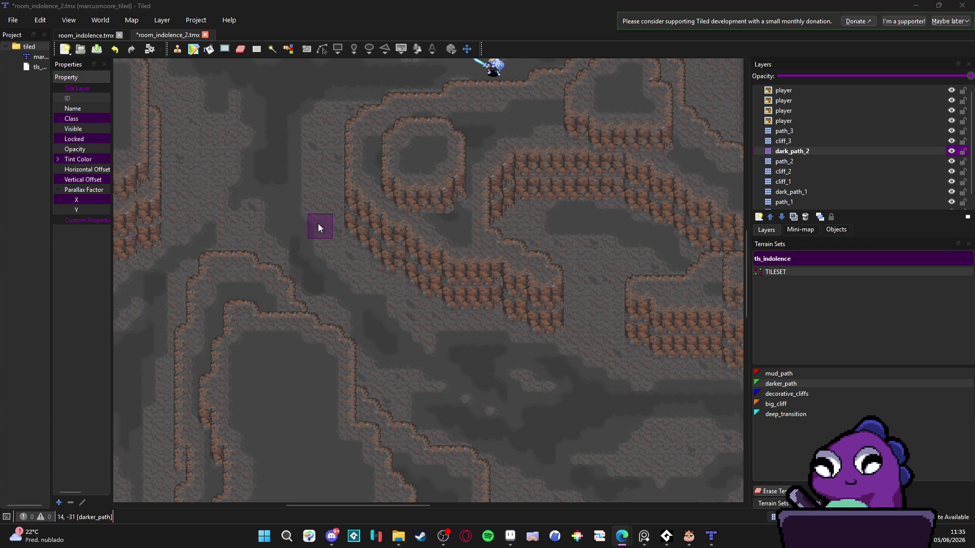
{"action": "scroll", "coordinate": [330, 254], "scroll_direction": "up", "scroll_amount": 4}
{"action": "scroll", "coordinate": [389, 239], "scroll_direction": "down", "scroll_amount": 2, "text": "ctrl"}
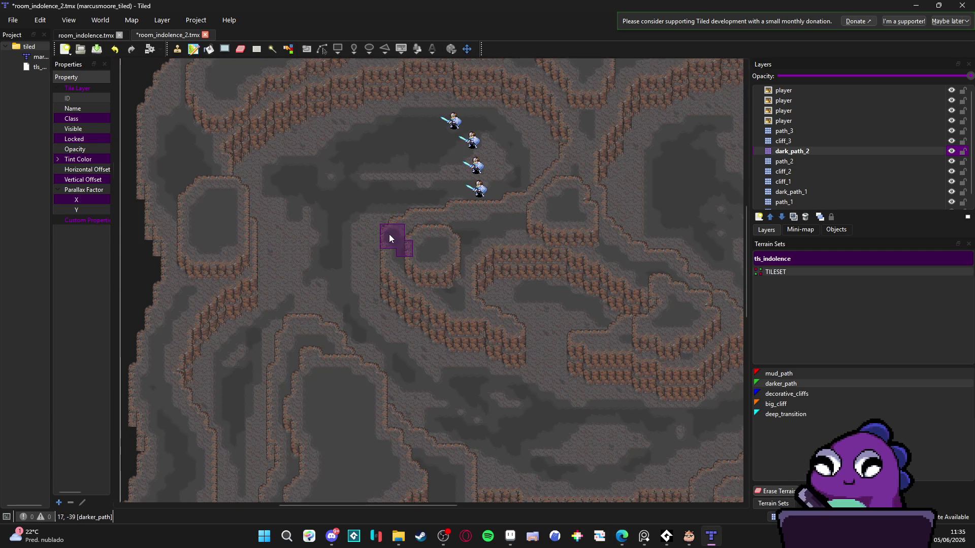
{"action": "mouse_move", "coordinate": [413, 237]}
{"action": "left_mouse_down"}
{"action": "mouse_move", "coordinate": [421, 198]}
{"action": "mouse_move", "coordinate": [374, 242]}
{"action": "left_mouse_up"}
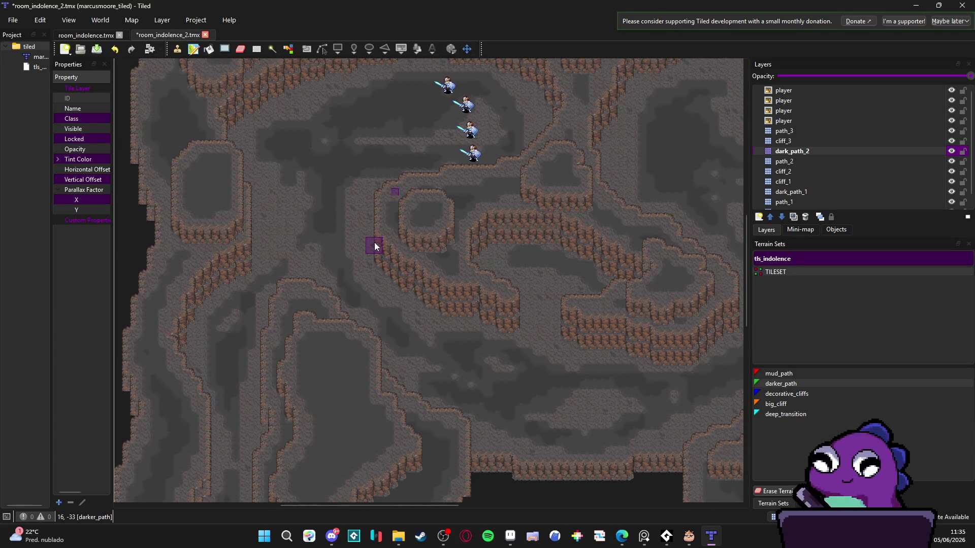
{"action": "left_click_drag", "start_coordinate": [350, 161], "coordinate": [356, 176]}
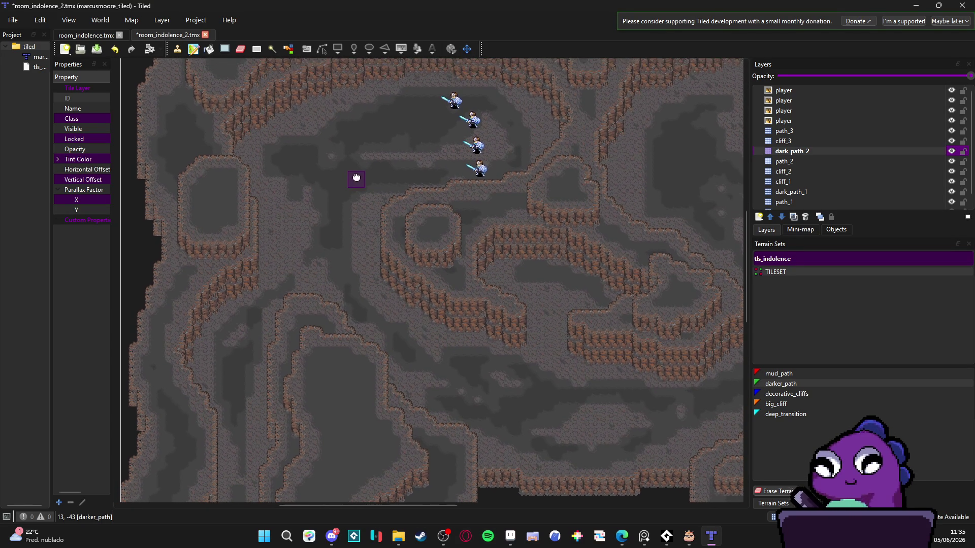
{"action": "scroll", "coordinate": [359, 180], "scroll_direction": "down", "scroll_amount": 3}
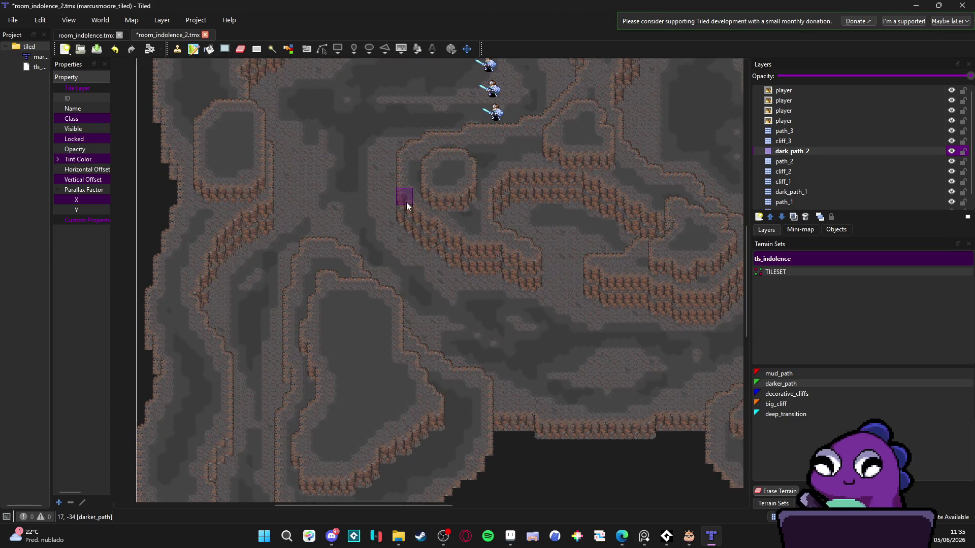
{"action": "left_click", "coordinate": [950, 151]}
{"action": "left_click", "coordinate": [951, 151]}
{"action": "left_click", "coordinate": [951, 151]}
{"action": "left_click", "coordinate": [951, 151]}
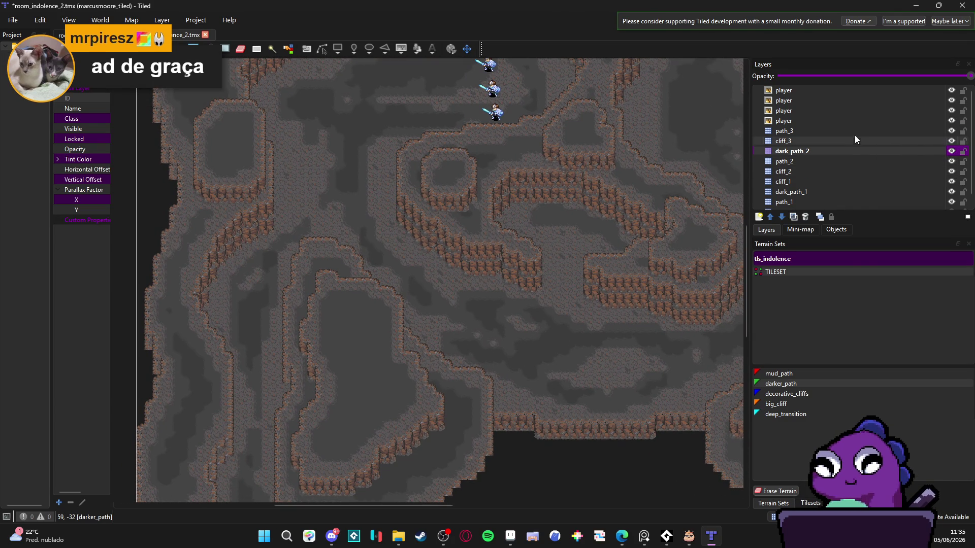
{"action": "left_click", "coordinate": [899, 142]}
{"action": "left_click", "coordinate": [894, 151]}
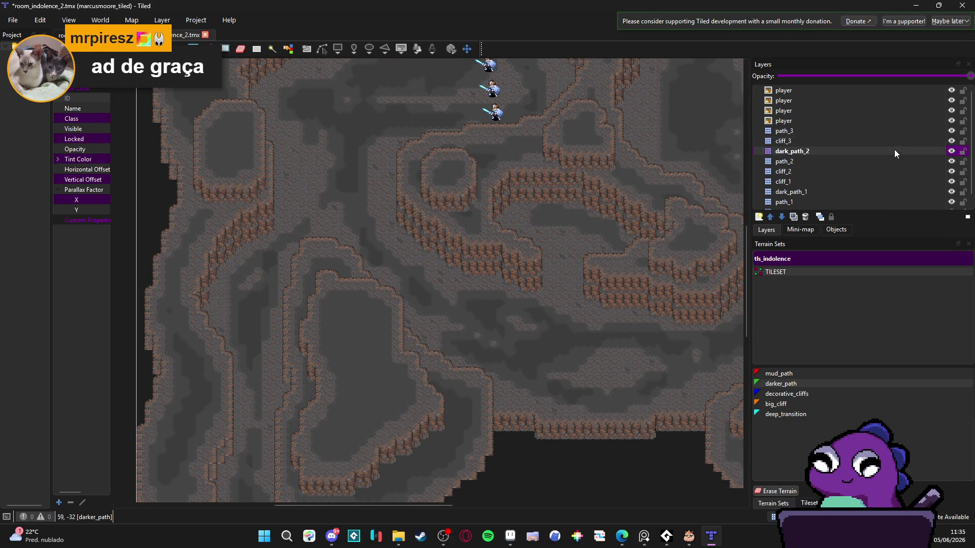
{"action": "left_click", "coordinate": [952, 151]}
{"action": "left_click", "coordinate": [951, 152]}
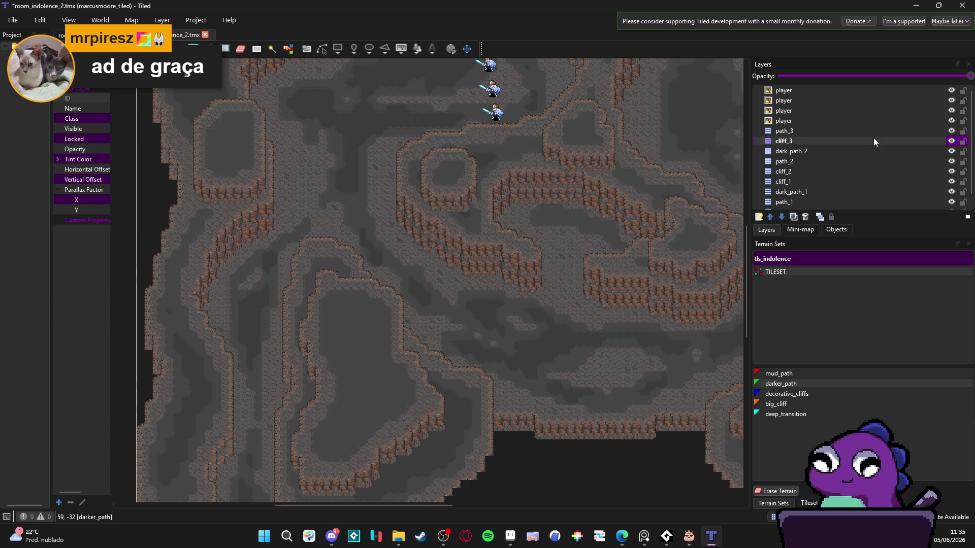
{"action": "left_click", "coordinate": [883, 133]}
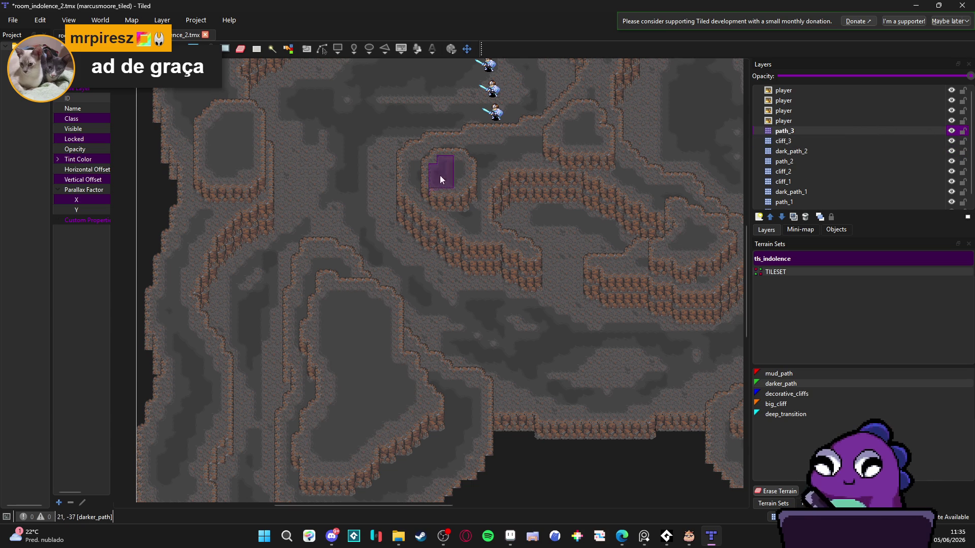
Add a new tile layer named dark_path_3.
{"action": "left_click", "coordinate": [758, 217]}
{"action": "left_click", "coordinate": [792, 231]}
{"action": "type", "text": "da"}
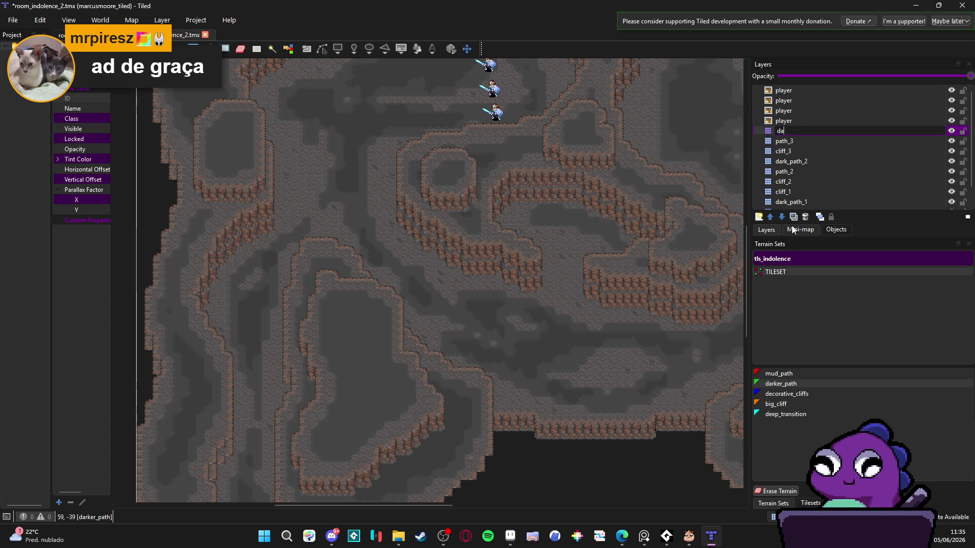
{"action": "type", "text": "rk_path_3"}
{"action": "key", "text": "Return"}
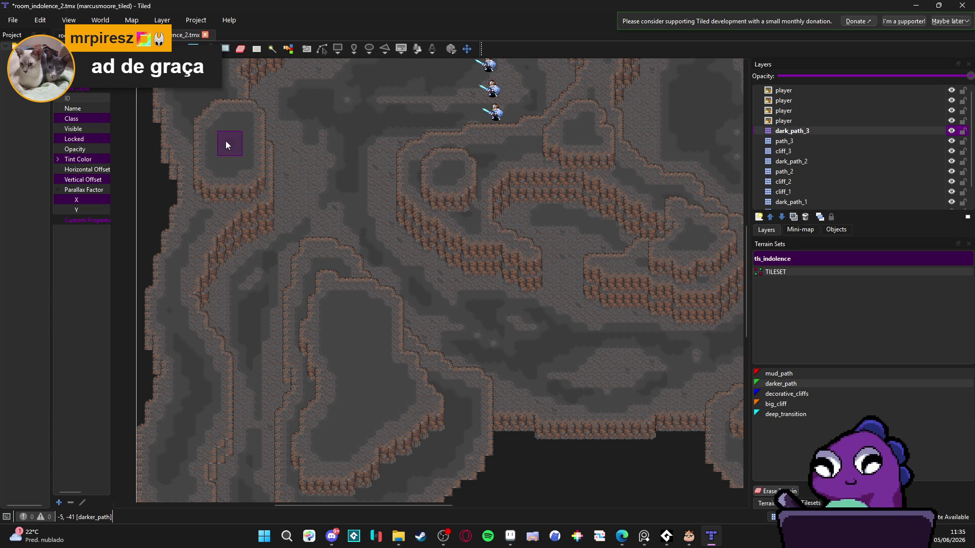
Zoom into the small upper-left room and select the darker_path terrain.
{"action": "scroll", "coordinate": [226, 141], "scroll_direction": "up", "scroll_amount": 4}
{"action": "mouse_move", "coordinate": [246, 138]}
{"action": "left_mouse_down"}
{"action": "mouse_move", "coordinate": [424, 197]}
{"action": "mouse_move", "coordinate": [444, 251]}
{"action": "mouse_move", "coordinate": [406, 175]}
{"action": "mouse_move", "coordinate": [354, 311]}
{"action": "mouse_move", "coordinate": [420, 284]}
{"action": "mouse_move", "coordinate": [392, 282]}
{"action": "mouse_move", "coordinate": [439, 316]}
{"action": "mouse_move", "coordinate": [368, 321]}
{"action": "left_mouse_up"}
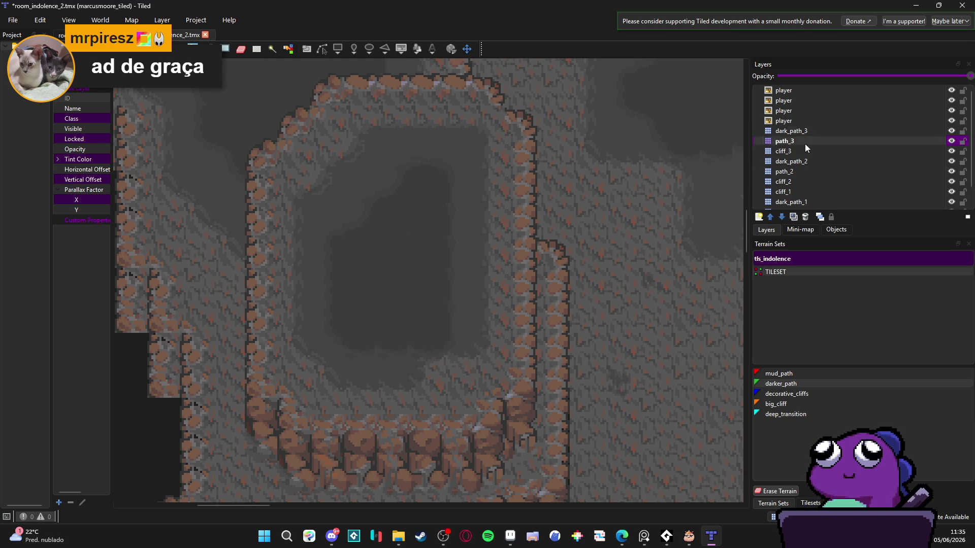
{"action": "left_click", "coordinate": [784, 384]}
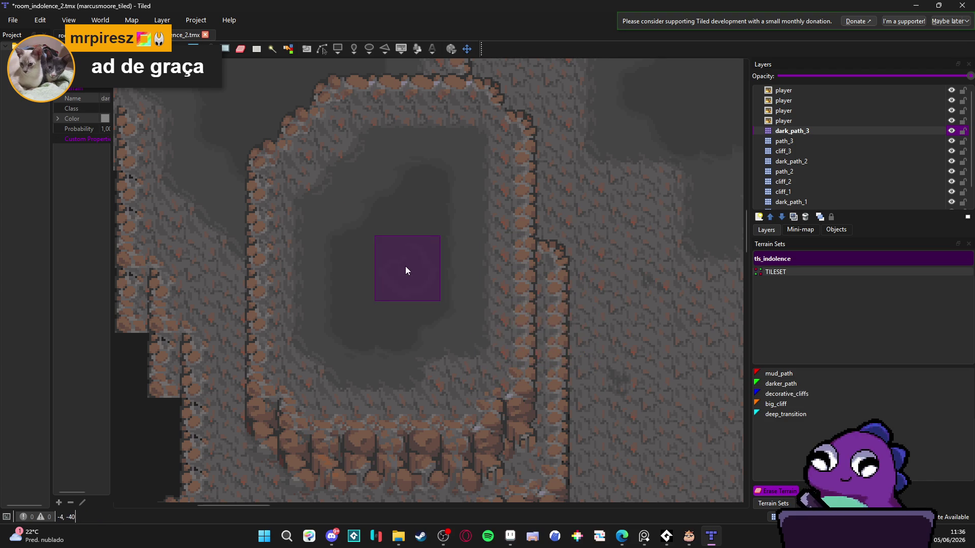
Paint darker_path terrain over the upper cave area and across the dark corridor.
{"action": "scroll", "coordinate": [434, 287], "scroll_direction": "down", "scroll_amount": 3}
{"action": "scroll", "coordinate": [359, 394], "scroll_direction": "up", "scroll_amount": 3}
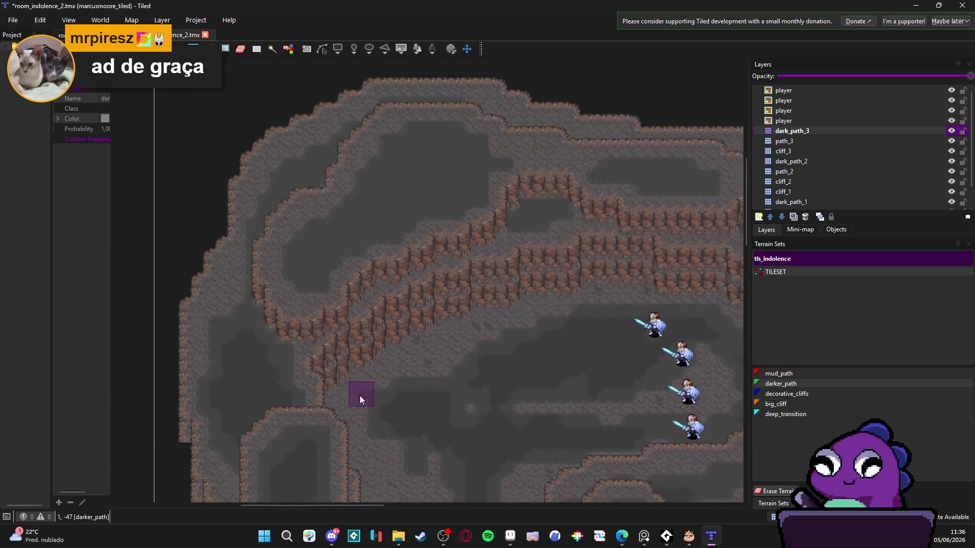
{"action": "scroll", "coordinate": [420, 152], "scroll_direction": "up", "scroll_amount": 3}
{"action": "left_click_drag", "start_coordinate": [449, 205], "coordinate": [455, 208]}
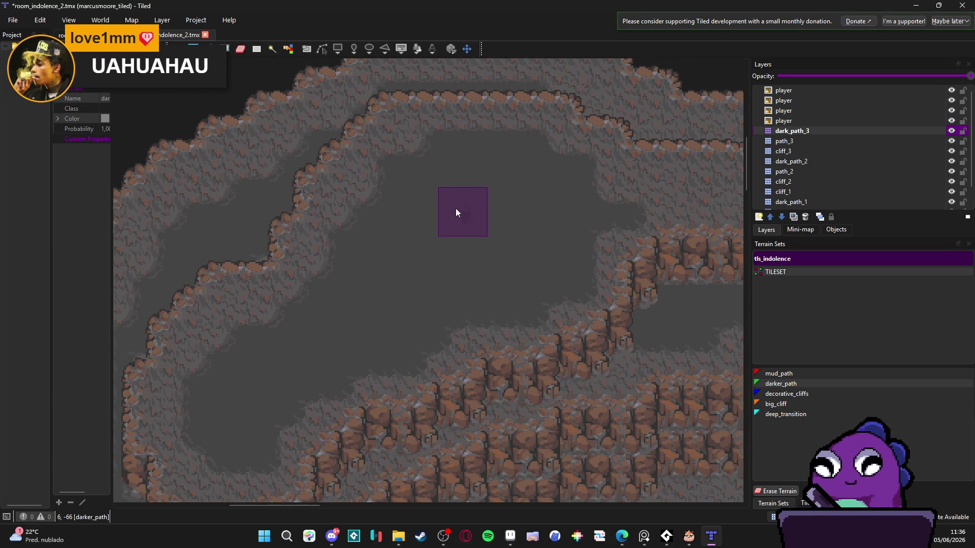
{"action": "mouse_move", "coordinate": [462, 165]}
{"action": "left_mouse_down"}
{"action": "mouse_move", "coordinate": [517, 172]}
{"action": "mouse_move", "coordinate": [551, 243]}
{"action": "mouse_move", "coordinate": [524, 262]}
{"action": "mouse_move", "coordinate": [440, 280]}
{"action": "mouse_move", "coordinate": [351, 318]}
{"action": "mouse_move", "coordinate": [473, 179]}
{"action": "mouse_move", "coordinate": [442, 269]}
{"action": "mouse_move", "coordinate": [431, 245]}
{"action": "mouse_move", "coordinate": [393, 252]}
{"action": "mouse_move", "coordinate": [397, 226]}
{"action": "mouse_move", "coordinate": [458, 186]}
{"action": "mouse_move", "coordinate": [465, 213]}
{"action": "mouse_move", "coordinate": [354, 300]}
{"action": "mouse_move", "coordinate": [369, 255]}
{"action": "mouse_move", "coordinate": [234, 423]}
{"action": "mouse_move", "coordinate": [239, 398]}
{"action": "mouse_move", "coordinate": [252, 392]}
{"action": "mouse_move", "coordinate": [257, 404]}
{"action": "mouse_move", "coordinate": [223, 429]}
{"action": "mouse_move", "coordinate": [259, 374]}
{"action": "mouse_move", "coordinate": [233, 387]}
{"action": "mouse_move", "coordinate": [246, 374]}
{"action": "mouse_move", "coordinate": [310, 358]}
{"action": "mouse_move", "coordinate": [318, 337]}
{"action": "mouse_move", "coordinate": [286, 334]}
{"action": "mouse_move", "coordinate": [301, 351]}
{"action": "mouse_move", "coordinate": [415, 366]}
{"action": "mouse_move", "coordinate": [370, 359]}
{"action": "mouse_move", "coordinate": [332, 324]}
{"action": "mouse_move", "coordinate": [279, 359]}
{"action": "mouse_move", "coordinate": [360, 307]}
{"action": "left_mouse_up"}
{"action": "scroll", "coordinate": [422, 266], "scroll_direction": "down", "scroll_amount": 4}
{"action": "scroll", "coordinate": [512, 205], "scroll_direction": "up", "scroll_amount": 3}
{"action": "mouse_move", "coordinate": [475, 217]}
{"action": "left_mouse_down"}
{"action": "mouse_move", "coordinate": [409, 191]}
{"action": "mouse_move", "coordinate": [496, 191]}
{"action": "mouse_move", "coordinate": [562, 220]}
{"action": "left_mouse_up"}
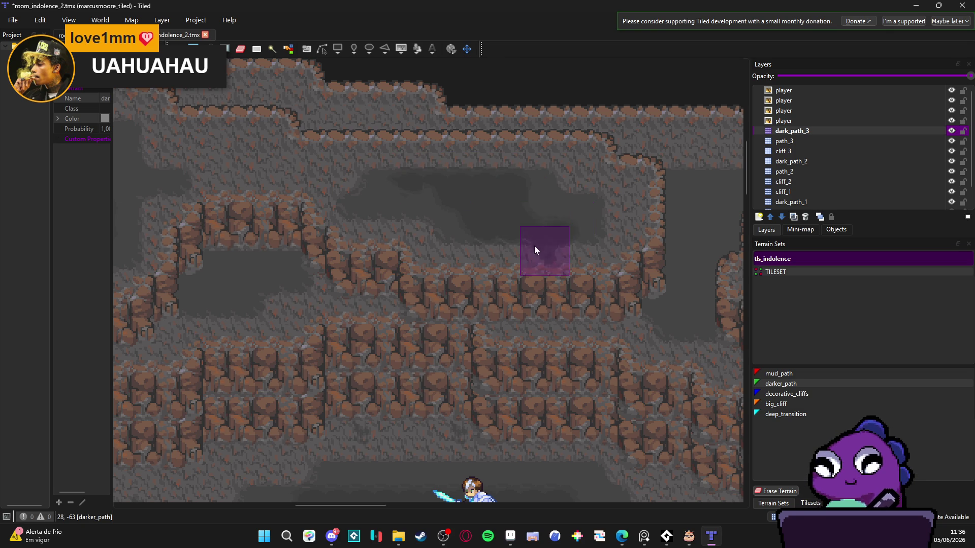
Paint darker_path patches in the corridor centre and beside the existing dark area.
{"action": "scroll", "coordinate": [529, 239], "scroll_direction": "down", "scroll_amount": 3}
{"action": "scroll", "coordinate": [398, 248], "scroll_direction": "right", "scroll_amount": 5}
{"action": "scroll", "coordinate": [398, 248], "scroll_direction": "up", "scroll_amount": 3}
{"action": "mouse_move", "coordinate": [424, 227]}
{"action": "left_mouse_down"}
{"action": "mouse_move", "coordinate": [428, 279]}
{"action": "mouse_move", "coordinate": [465, 264]}
{"action": "mouse_move", "coordinate": [443, 277]}
{"action": "left_mouse_up"}
{"action": "scroll", "coordinate": [449, 261], "scroll_direction": "down", "scroll_amount": 3}
{"action": "scroll", "coordinate": [460, 287], "scroll_direction": "down", "scroll_amount": 3}
{"action": "scroll", "coordinate": [401, 305], "scroll_direction": "up", "scroll_amount": 4}
{"action": "mouse_move", "coordinate": [382, 360]}
{"action": "left_mouse_down"}
{"action": "mouse_move", "coordinate": [404, 324]}
{"action": "mouse_move", "coordinate": [369, 354]}
{"action": "mouse_move", "coordinate": [416, 370]}
{"action": "mouse_move", "coordinate": [416, 343]}
{"action": "left_mouse_up"}
Paint darker_path bands through the lower loop and along the inner loop's top edge.
{"action": "scroll", "coordinate": [414, 337], "scroll_direction": "down", "scroll_amount": 2}
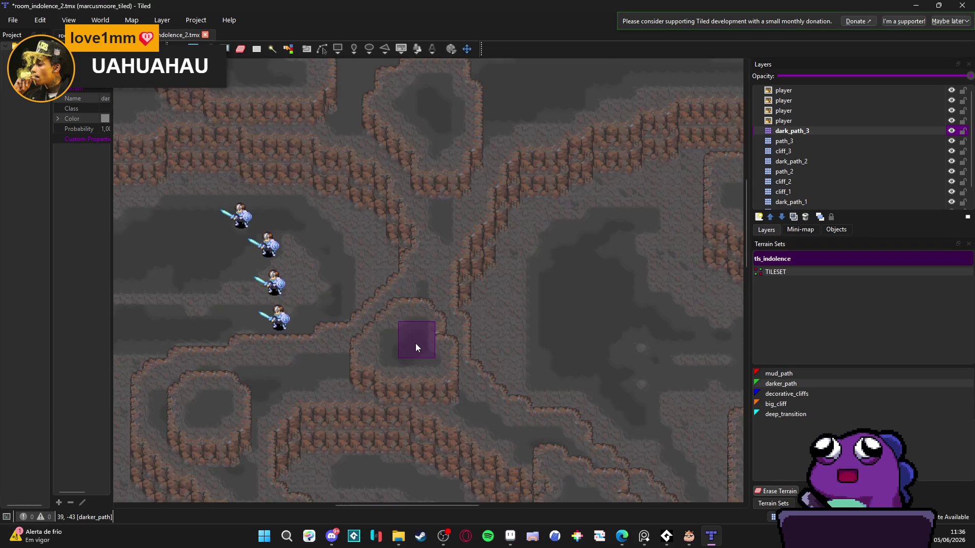
{"action": "scroll", "coordinate": [420, 341], "scroll_direction": "down", "scroll_amount": 4}
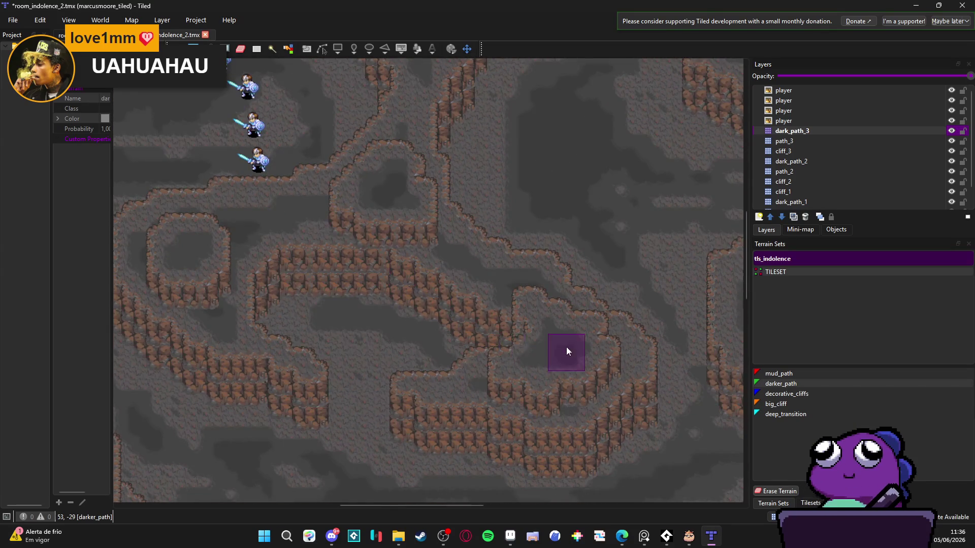
{"action": "scroll", "coordinate": [565, 347], "scroll_direction": "up", "scroll_amount": 3}
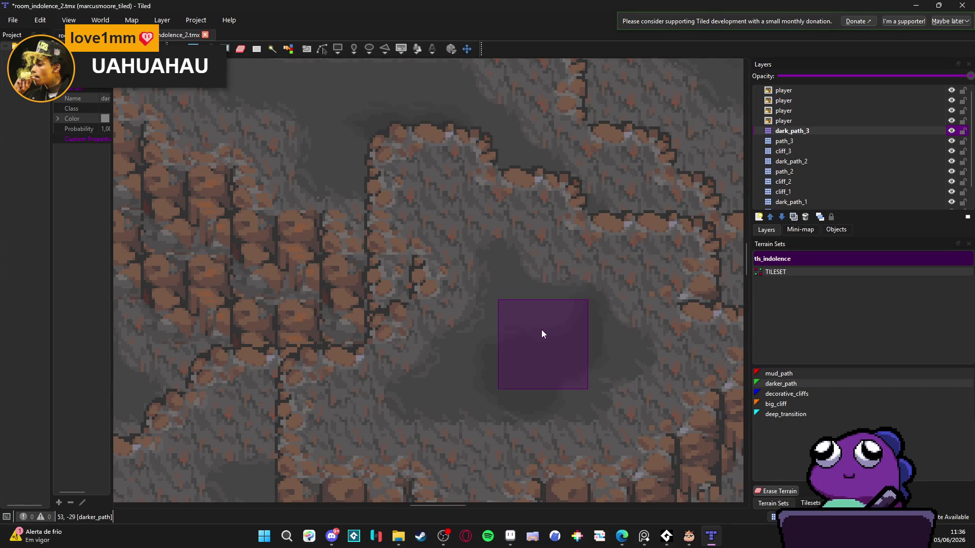
{"action": "scroll", "coordinate": [482, 327], "scroll_direction": "down", "scroll_amount": 5}
{"action": "scroll", "coordinate": [330, 299], "scroll_direction": "up", "scroll_amount": 4}
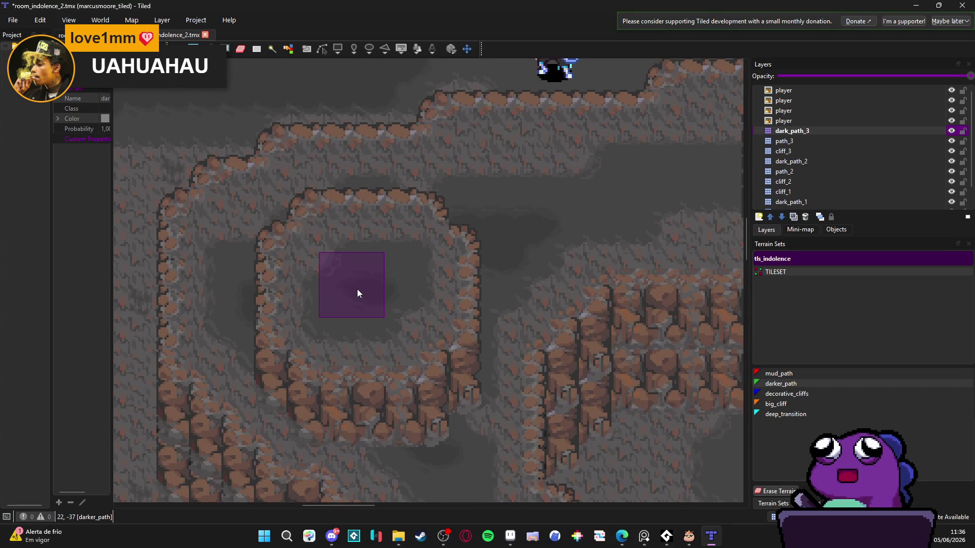
{"action": "scroll", "coordinate": [331, 306], "scroll_direction": "down", "scroll_amount": 3}
{"action": "scroll", "coordinate": [371, 319], "scroll_direction": "down", "scroll_amount": 5}
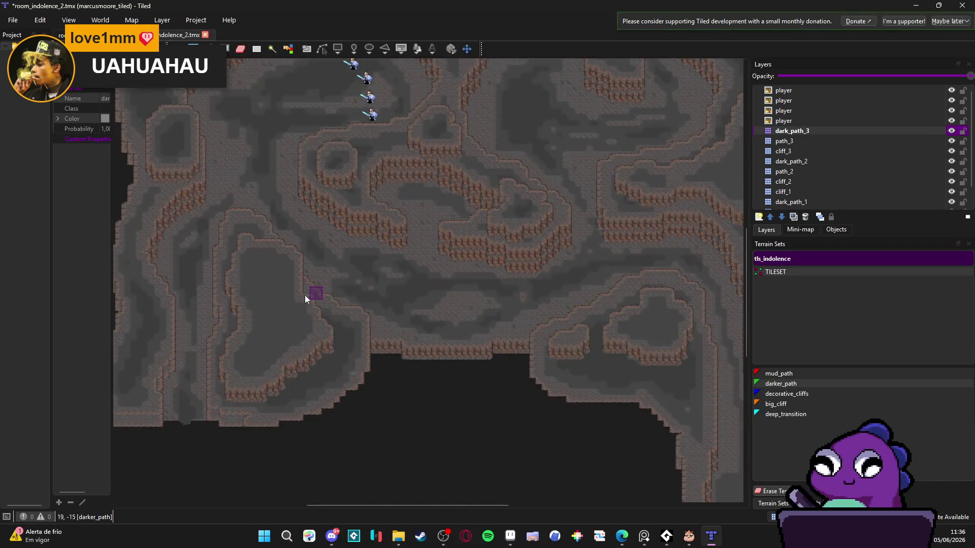
{"action": "scroll", "coordinate": [264, 277], "scroll_direction": "up", "scroll_amount": 5}
{"action": "scroll", "coordinate": [345, 156], "scroll_direction": "down", "scroll_amount": 3}
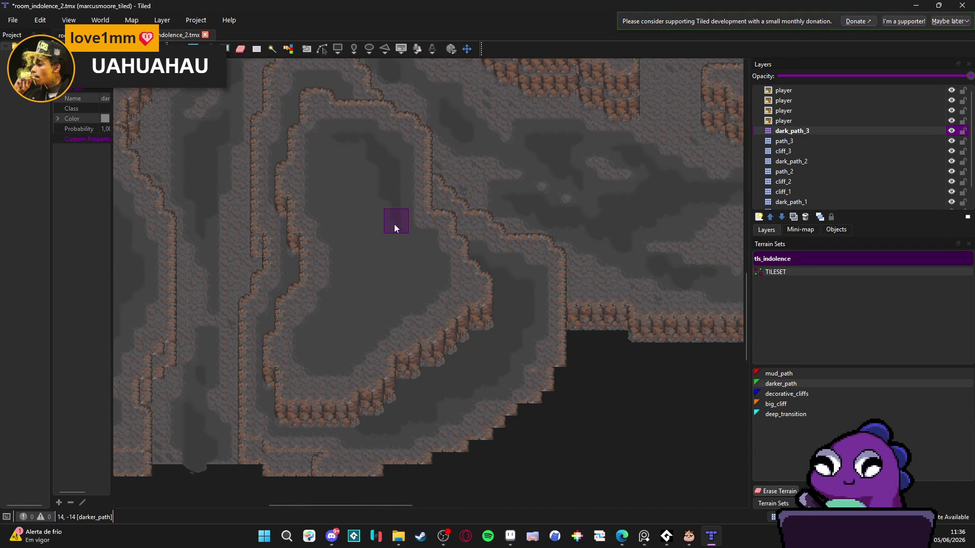
{"action": "mouse_move", "coordinate": [420, 254]}
{"action": "left_mouse_down"}
{"action": "mouse_move", "coordinate": [329, 344]}
{"action": "mouse_move", "coordinate": [368, 308]}
{"action": "left_mouse_up"}
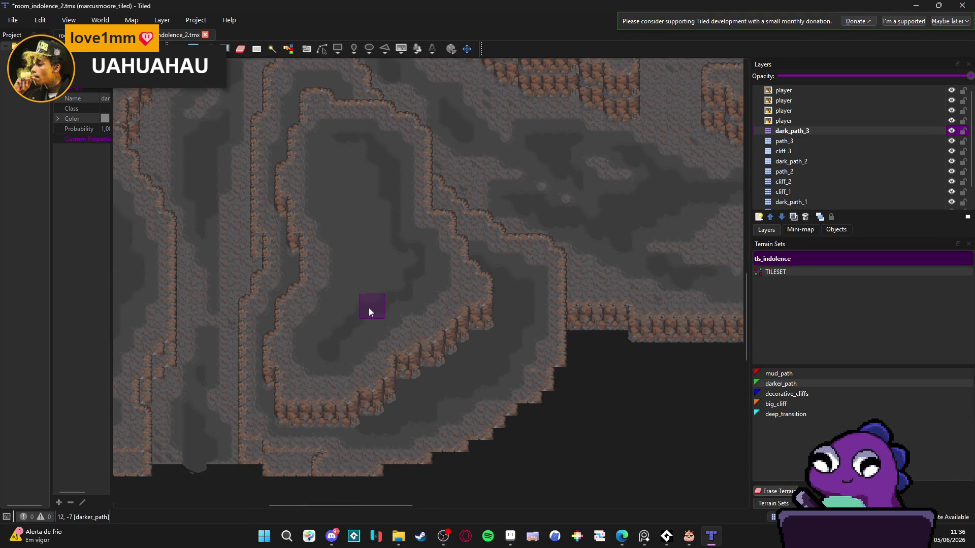
{"action": "mouse_move", "coordinate": [321, 353]}
{"action": "left_mouse_down"}
{"action": "mouse_move", "coordinate": [351, 310]}
{"action": "mouse_move", "coordinate": [338, 204]}
{"action": "mouse_move", "coordinate": [344, 150]}
{"action": "mouse_move", "coordinate": [370, 291]}
{"action": "mouse_move", "coordinate": [379, 218]}
{"action": "mouse_move", "coordinate": [409, 258]}
{"action": "mouse_move", "coordinate": [409, 287]}
{"action": "mouse_move", "coordinate": [425, 269]}
{"action": "left_mouse_up"}
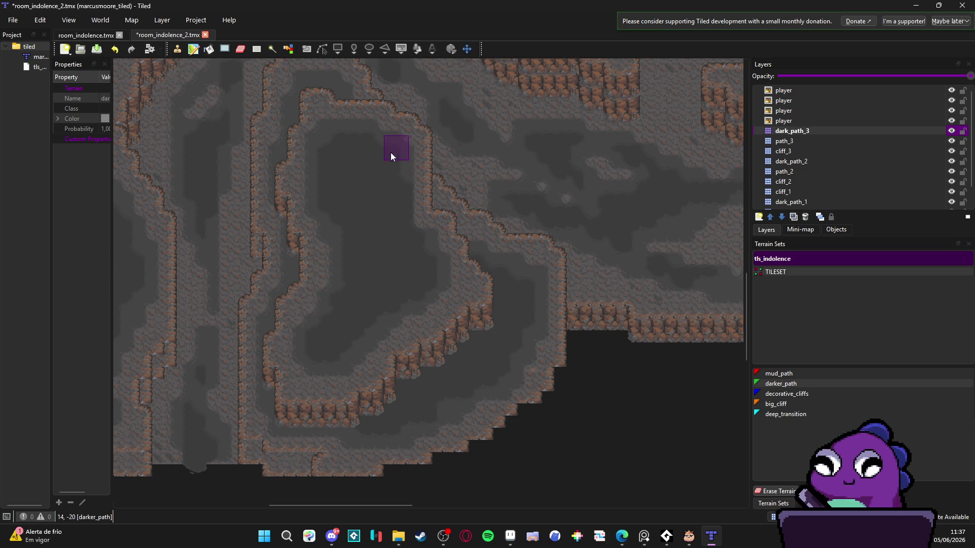
{"action": "mouse_move", "coordinate": [347, 124]}
{"action": "left_mouse_down"}
{"action": "mouse_move", "coordinate": [359, 126]}
{"action": "mouse_move", "coordinate": [312, 163]}
{"action": "left_mouse_up"}
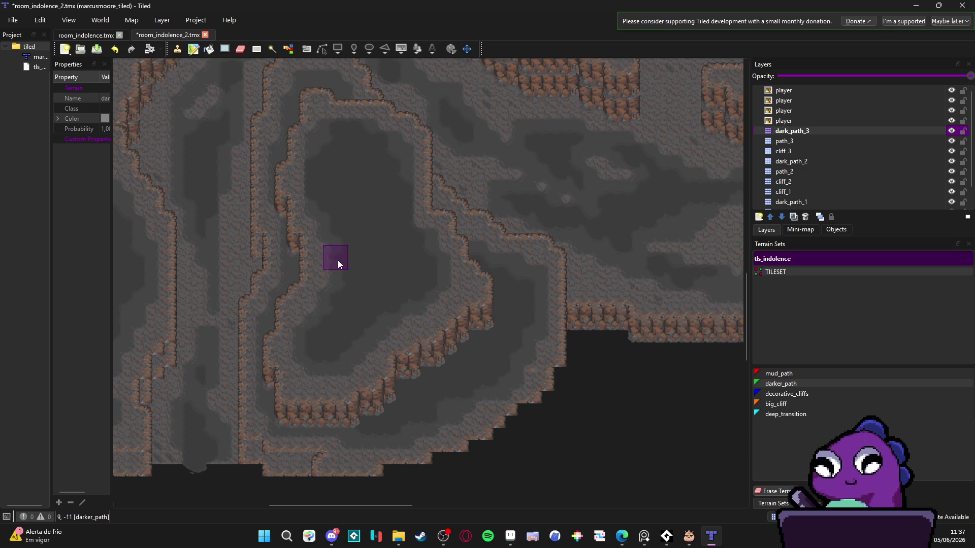
Make dark_path_1 the current layer and save the room_indolence_2 map.
{"action": "scroll", "coordinate": [358, 265], "scroll_direction": "up", "scroll_amount": 5}
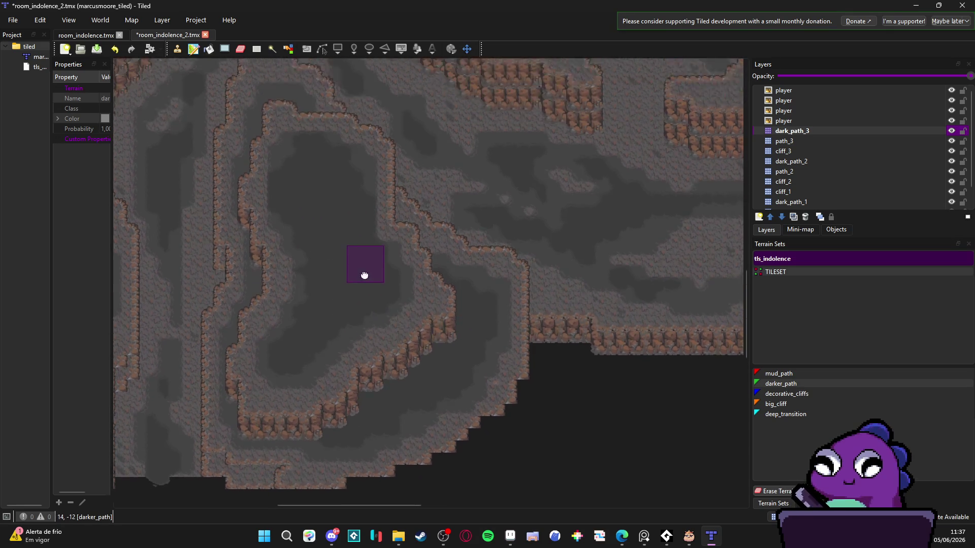
{"action": "scroll", "coordinate": [297, 333], "scroll_direction": "up", "scroll_amount": 3}
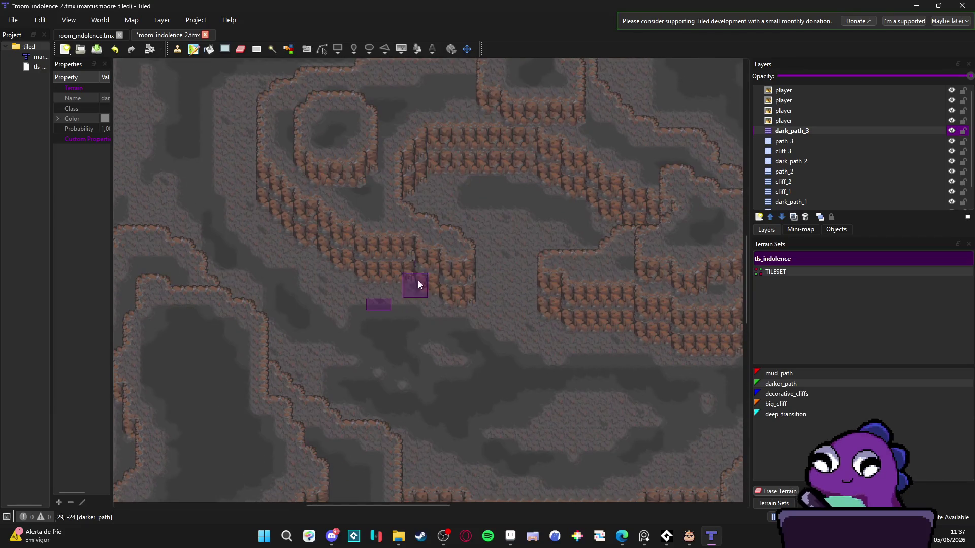
{"action": "scroll", "coordinate": [863, 187], "scroll_direction": "down", "scroll_amount": 2}
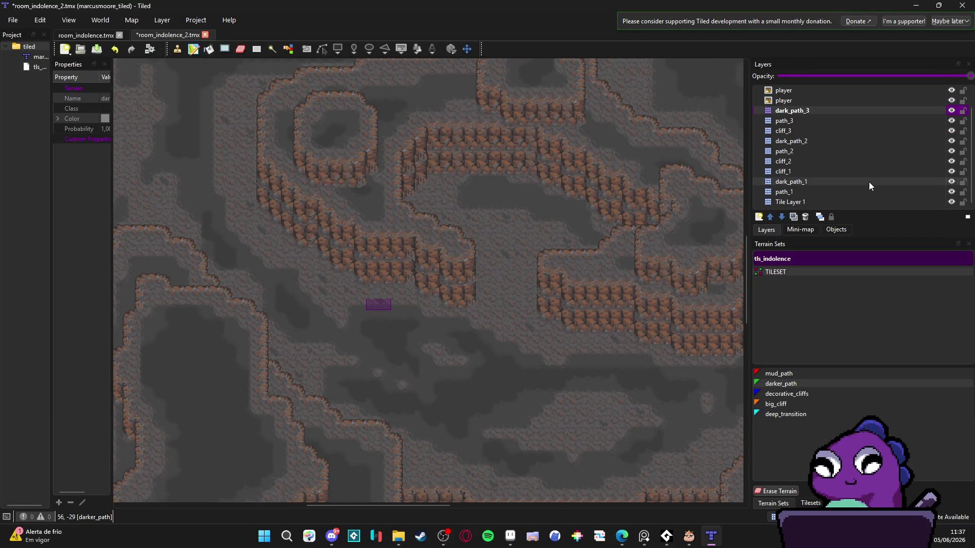
{"action": "left_click", "coordinate": [918, 181]}
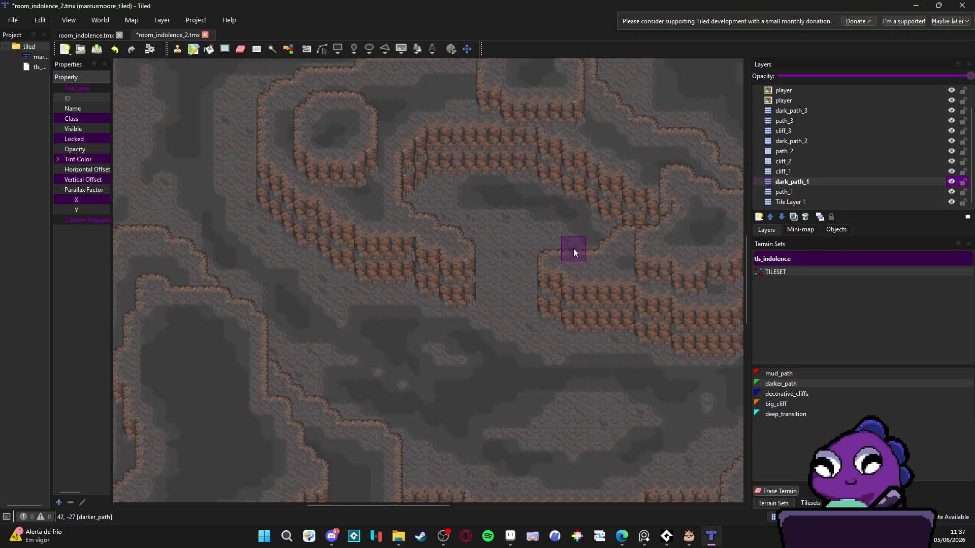
{"action": "scroll", "coordinate": [501, 251], "scroll_direction": "down", "scroll_amount": 3}
{"action": "scroll", "coordinate": [412, 284], "scroll_direction": "up", "scroll_amount": 2}
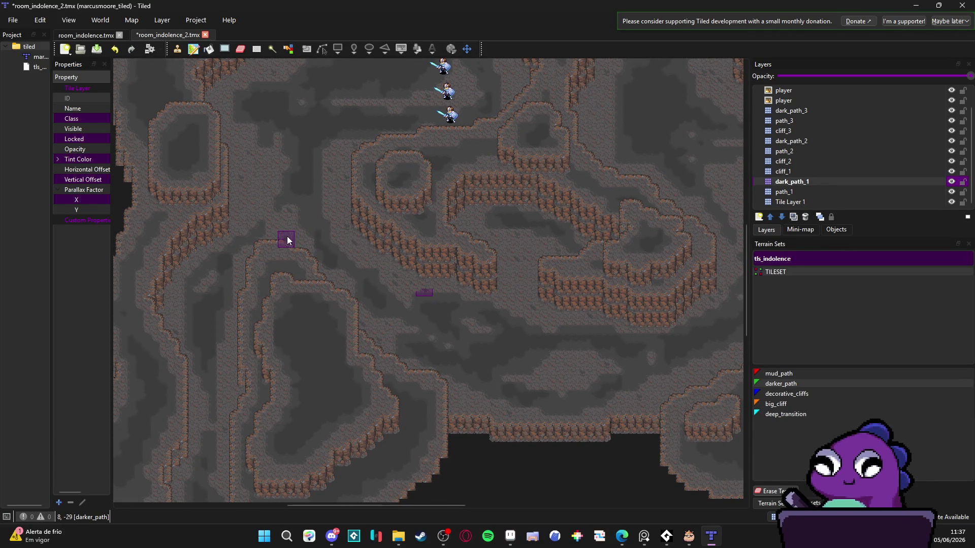
{"action": "mouse_move", "coordinate": [391, 231]}
{"action": "left_mouse_down"}
{"action": "mouse_move", "coordinate": [338, 334]}
{"action": "mouse_move", "coordinate": [313, 262]}
{"action": "mouse_move", "coordinate": [266, 309]}
{"action": "mouse_move", "coordinate": [311, 322]}
{"action": "mouse_move", "coordinate": [339, 261]}
{"action": "mouse_move", "coordinate": [369, 293]}
{"action": "left_mouse_up"}
{"action": "key", "text": "ctrl+s"}
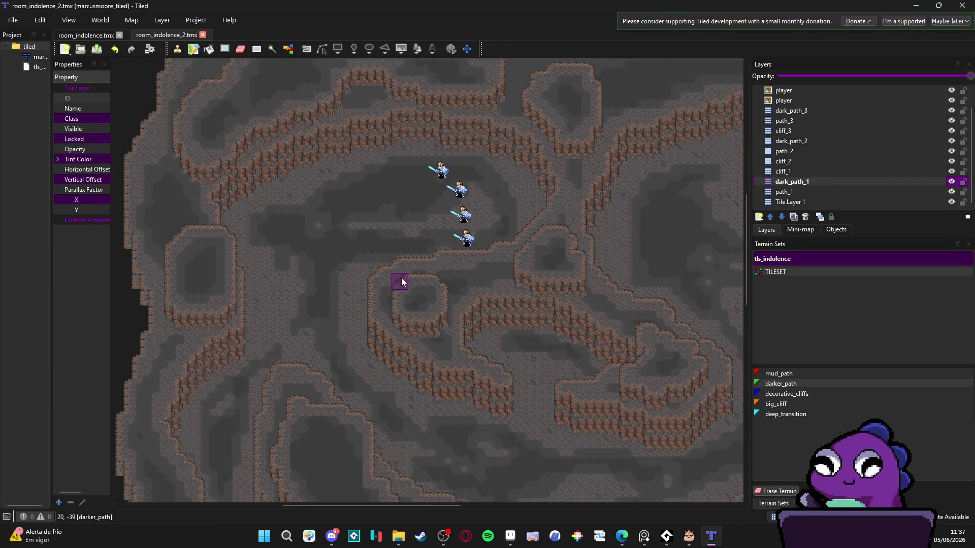
Check the browser, then return to Tiled, pan the cave map and show the Tilesets panel.
{"action": "key", "text": "alt+Tab"}
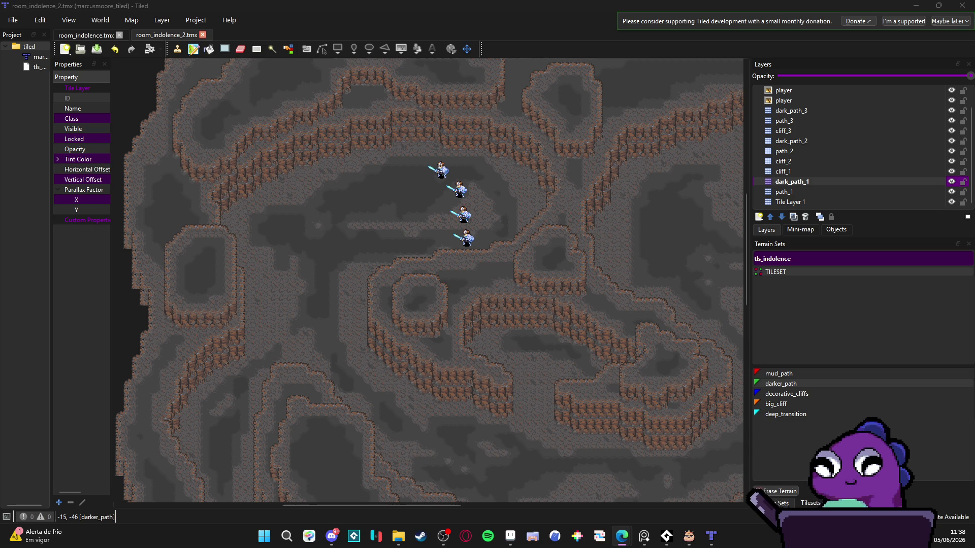
{"action": "left_click_drag", "start_coordinate": [447, 289], "coordinate": [412, 251]}
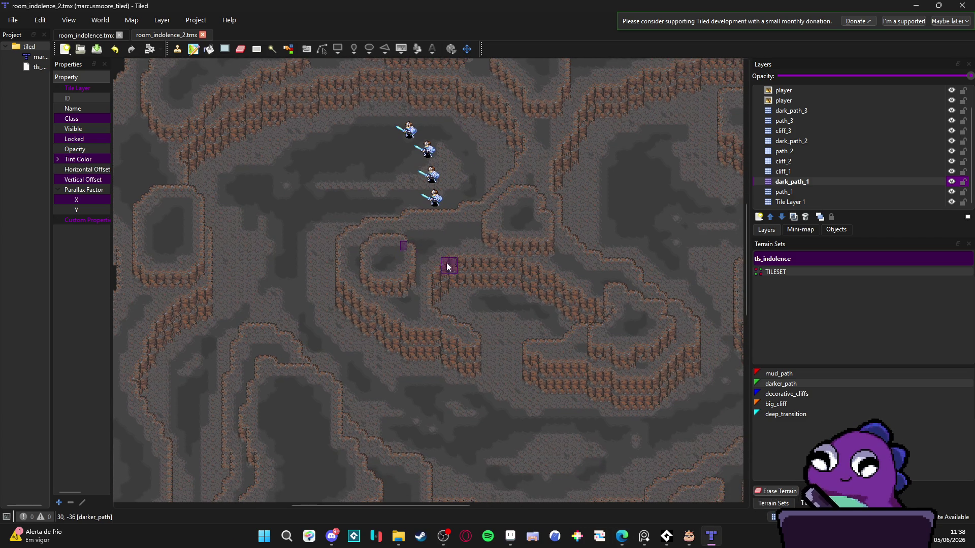
{"action": "scroll", "coordinate": [502, 315], "scroll_direction": "down", "scroll_amount": 2}
{"action": "scroll", "coordinate": [496, 307], "scroll_direction": "up", "scroll_amount": 2}
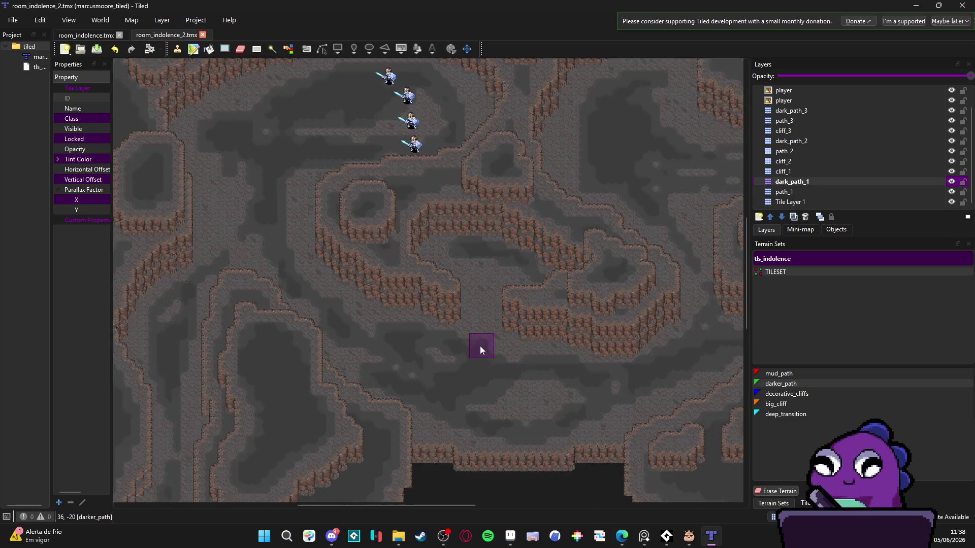
{"action": "scroll", "coordinate": [484, 334], "scroll_direction": "up", "scroll_amount": 3}
{"action": "scroll", "coordinate": [437, 275], "scroll_direction": "down", "scroll_amount": 2}
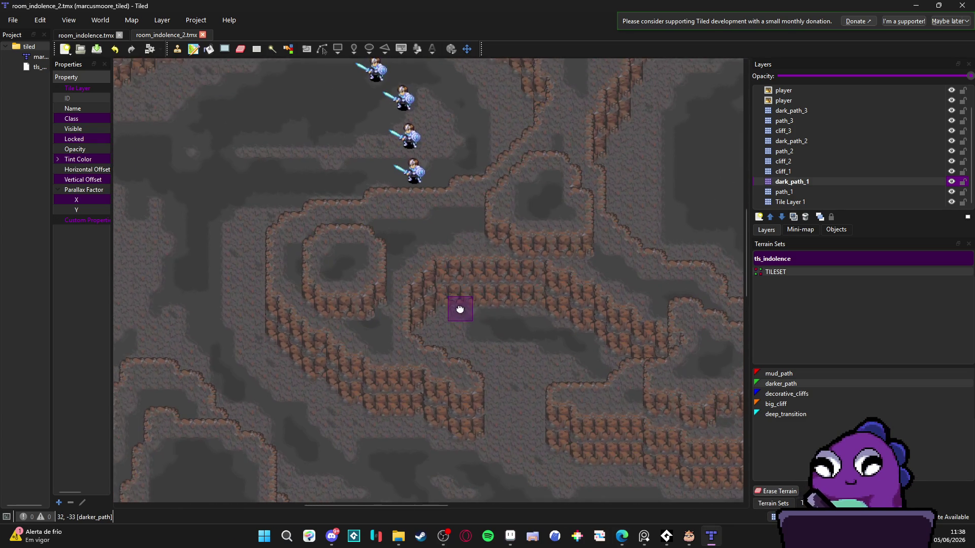
{"action": "scroll", "coordinate": [464, 315], "scroll_direction": "down", "scroll_amount": 2}
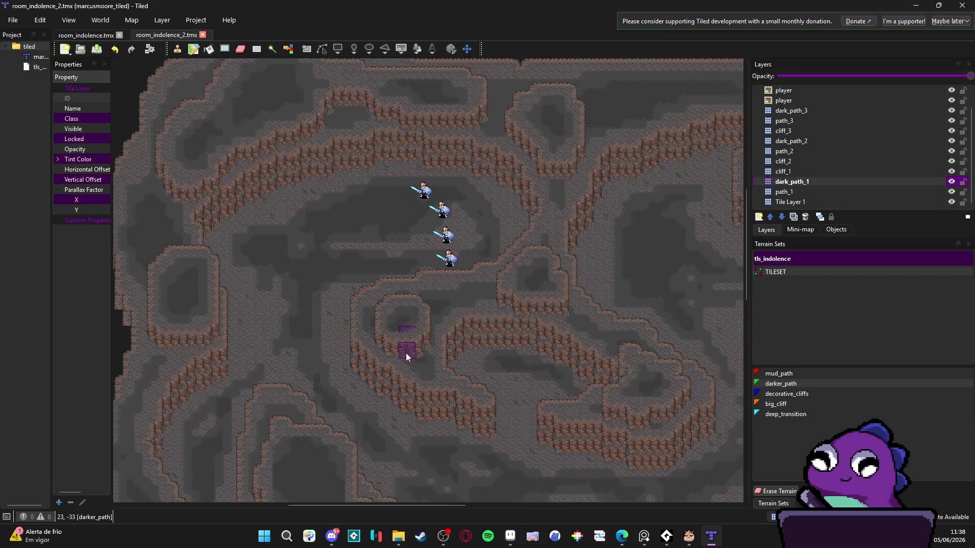
{"action": "scroll", "coordinate": [409, 337], "scroll_direction": "up", "scroll_amount": 2}
{"action": "scroll", "coordinate": [433, 249], "scroll_direction": "up", "scroll_amount": 2}
{"action": "scroll", "coordinate": [388, 285], "scroll_direction": "down", "scroll_amount": 3}
{"action": "scroll", "coordinate": [425, 231], "scroll_direction": "up", "scroll_amount": 2}
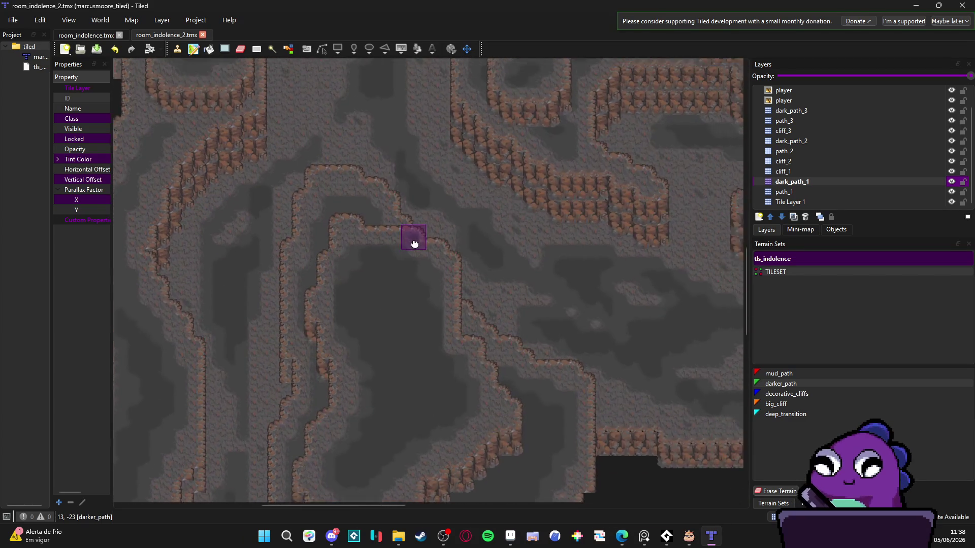
{"action": "left_click", "coordinate": [811, 503]}
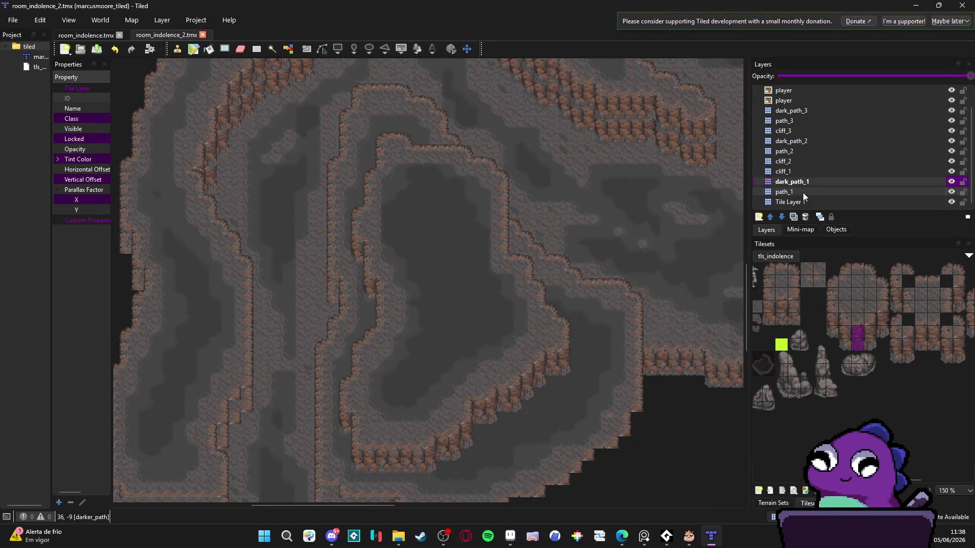
Select cliff_2 and insert a new tile layer called stone_2 right above it.
{"action": "left_click", "coordinate": [806, 162]}
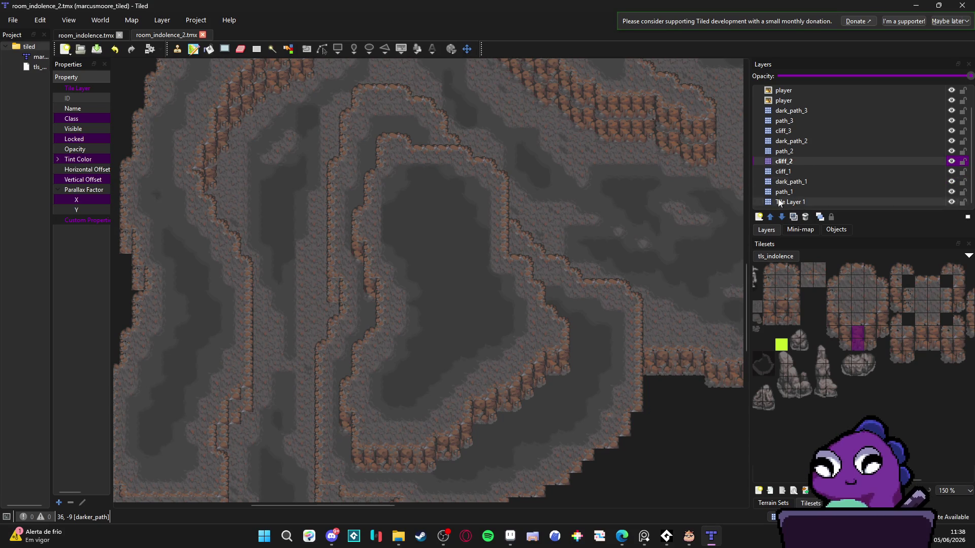
{"action": "left_click", "coordinate": [759, 221]}
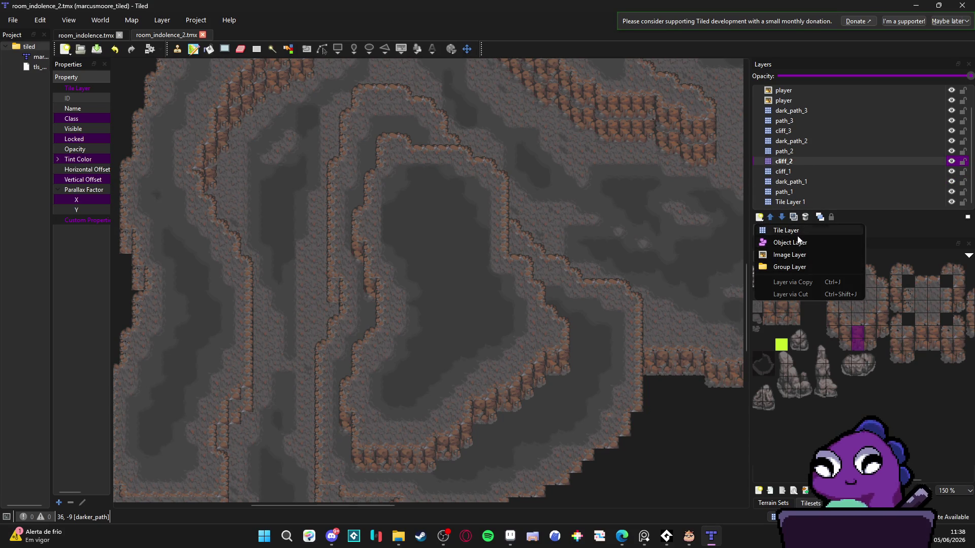
{"action": "left_click", "coordinate": [799, 230]}
{"action": "type", "text": "s"}
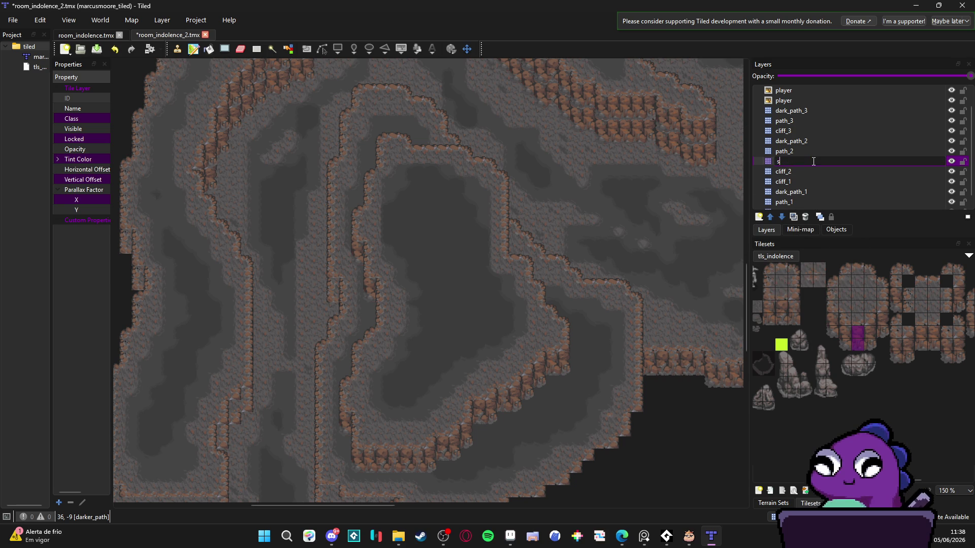
{"action": "type", "text": "tone_2"}
{"action": "key", "text": "Return"}
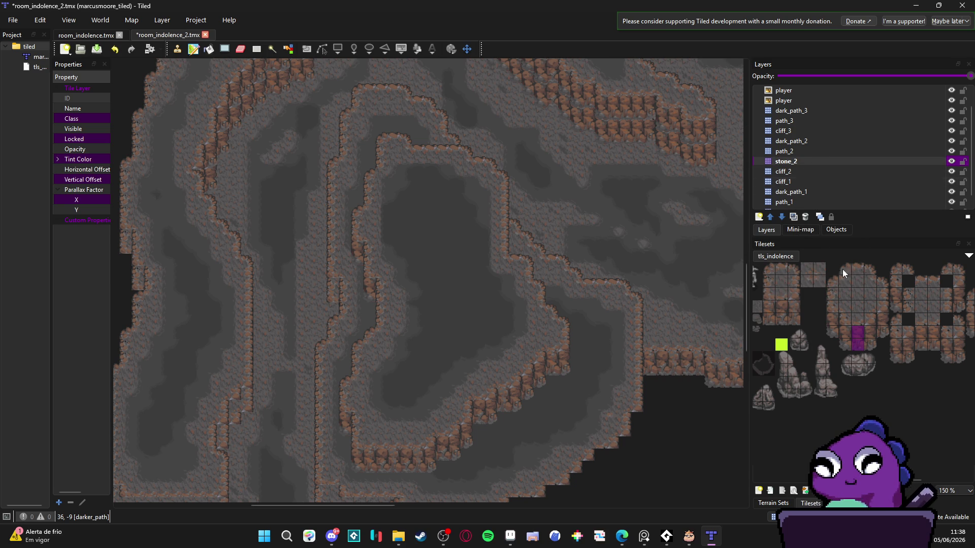
Stamp a tall stone beside the left cliff, a wide boulder next to it, and a small rock below.
{"action": "left_click_drag", "start_coordinate": [818, 346], "coordinate": [837, 400]}
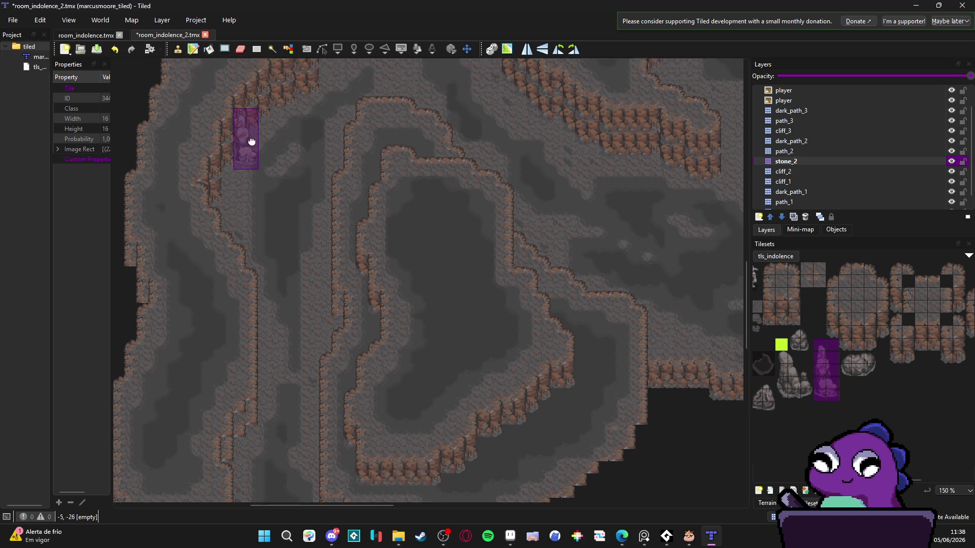
{"action": "scroll", "coordinate": [270, 267], "scroll_direction": "up", "scroll_amount": 5}
{"action": "left_click", "coordinate": [273, 327]}
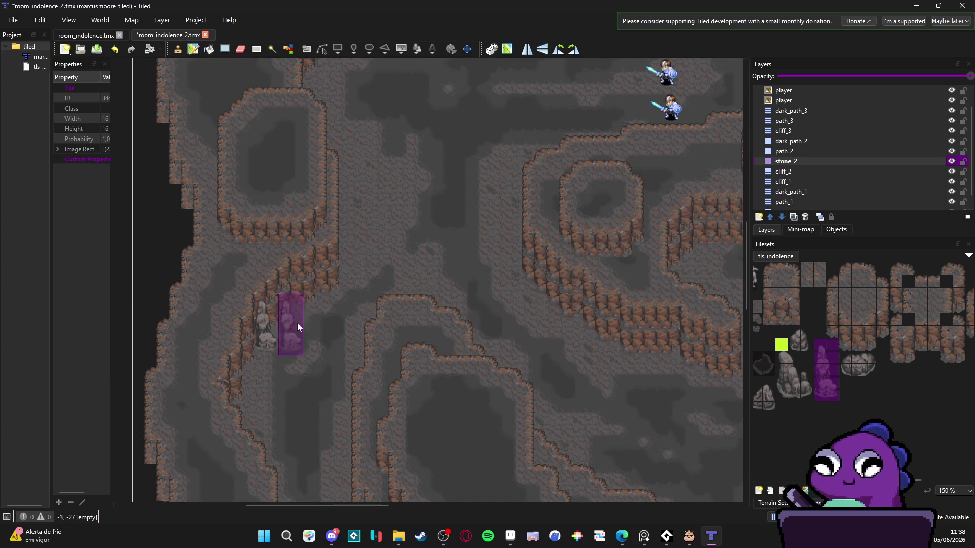
{"action": "left_click_drag", "start_coordinate": [408, 272], "coordinate": [265, 163]}
{"action": "mouse_move", "coordinate": [324, 196]}
{"action": "left_mouse_down"}
{"action": "mouse_move", "coordinate": [442, 246]}
{"action": "mouse_move", "coordinate": [499, 248]}
{"action": "left_mouse_up"}
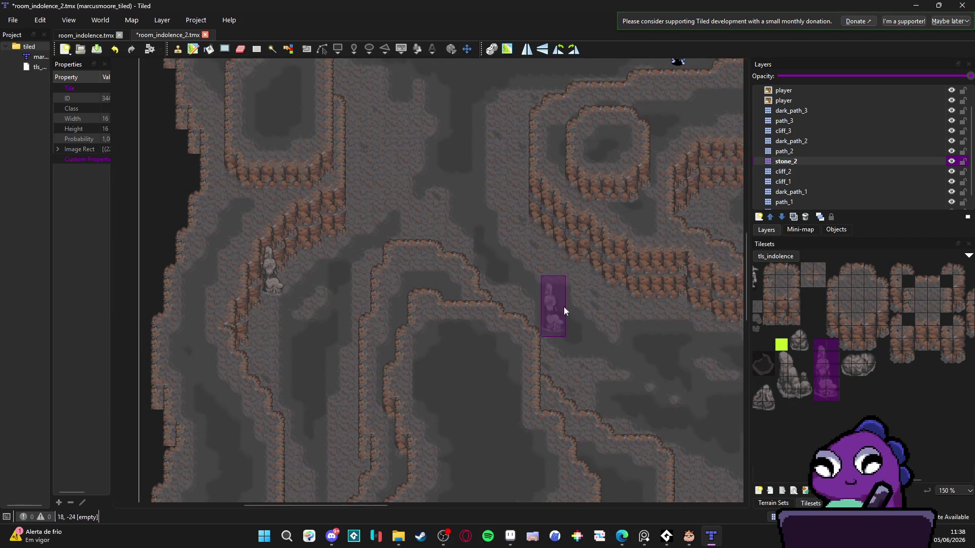
{"action": "left_click_drag", "start_coordinate": [847, 356], "coordinate": [873, 369]}
{"action": "scroll", "coordinate": [306, 267], "scroll_direction": "up", "scroll_amount": 2}
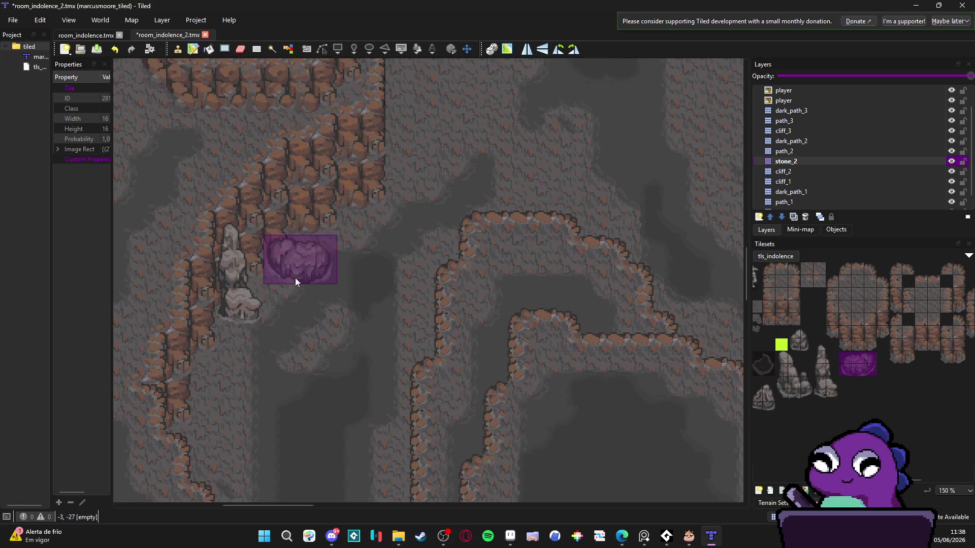
{"action": "left_click", "coordinate": [275, 272]}
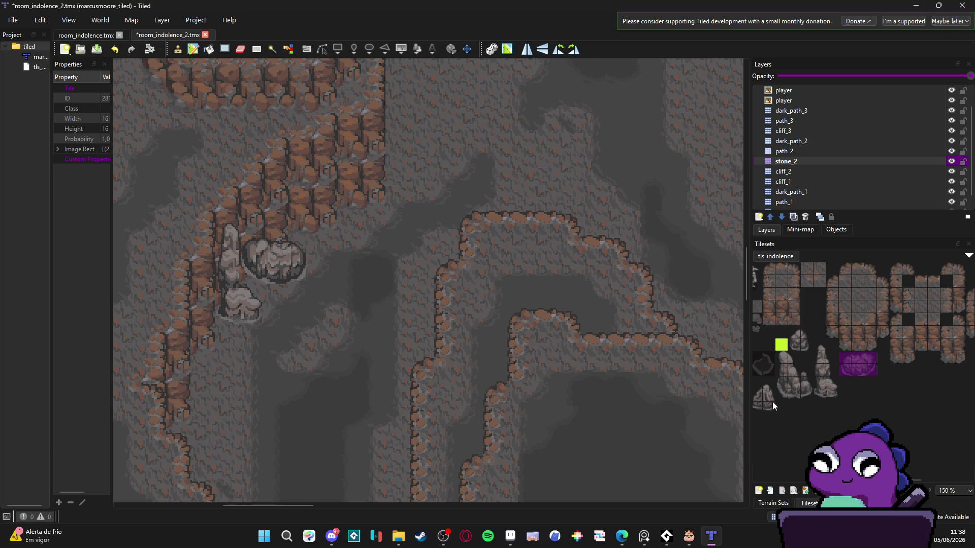
{"action": "left_click", "coordinate": [801, 344]}
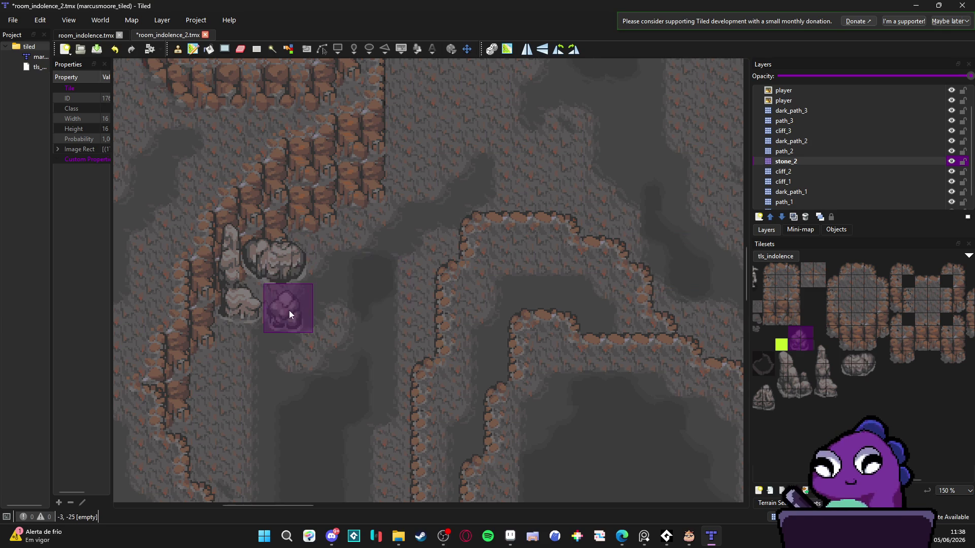
{"action": "left_click", "coordinate": [337, 235]}
Place a tall and a narrower stalagmite against the right-hand cliffs, then pick a single small rock tile.
{"action": "scroll", "coordinate": [392, 295], "scroll_direction": "down", "scroll_amount": 1, "text": "ctrl"}
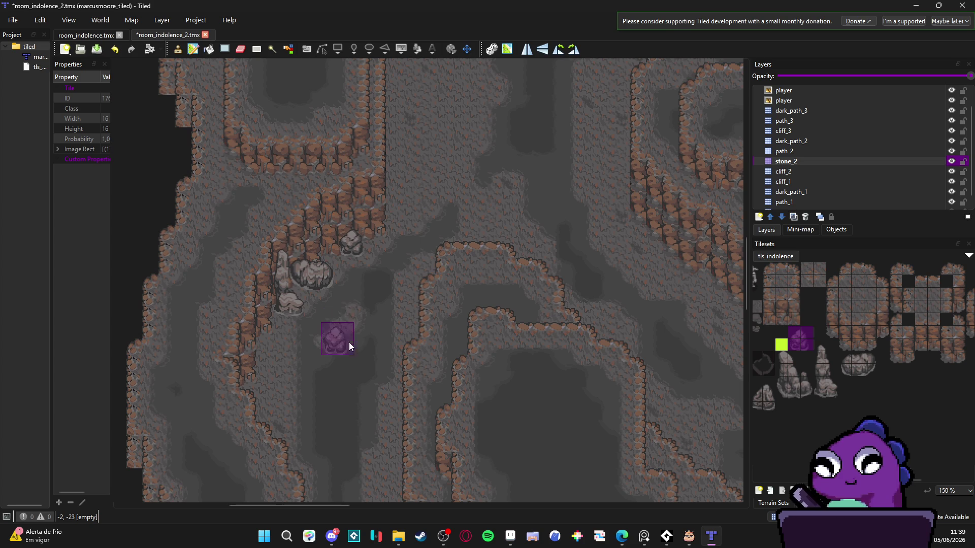
{"action": "left_click_drag", "start_coordinate": [378, 304], "coordinate": [335, 253]}
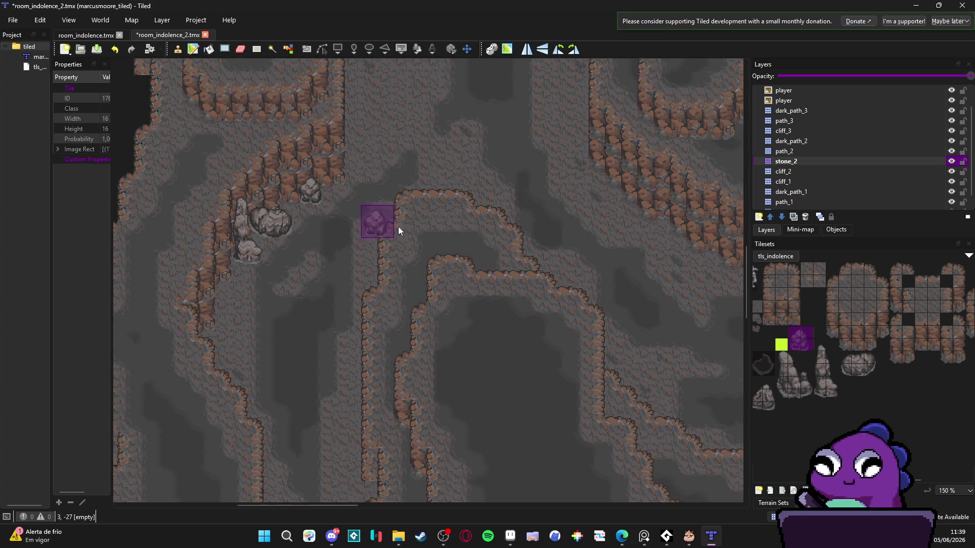
{"action": "left_click_drag", "start_coordinate": [456, 224], "coordinate": [218, 245]}
{"action": "left_click_drag", "start_coordinate": [782, 356], "coordinate": [808, 394]}
{"action": "left_click", "coordinate": [428, 250]}
{"action": "scroll", "coordinate": [483, 279], "scroll_direction": "up", "scroll_amount": 1}
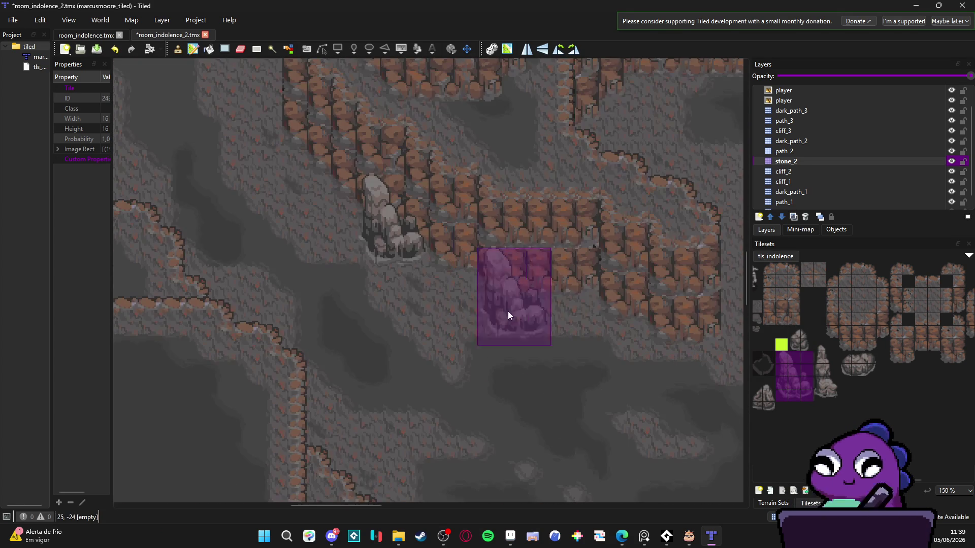
{"action": "left_click_drag", "start_coordinate": [822, 395], "coordinate": [830, 345]}
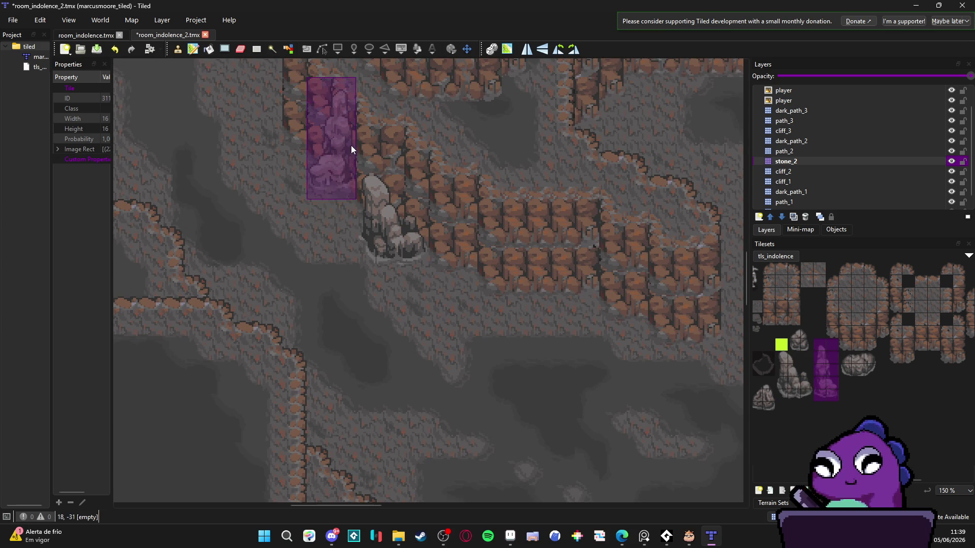
{"action": "left_click", "coordinate": [355, 173]}
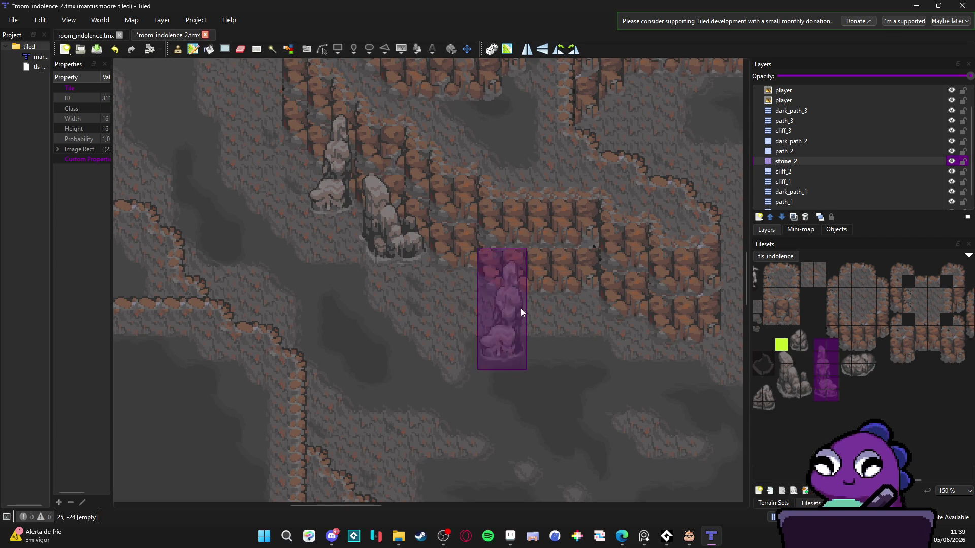
{"action": "scroll", "coordinate": [502, 345], "scroll_direction": "up", "scroll_amount": 2}
{"action": "left_click_drag", "start_coordinate": [596, 395], "coordinate": [522, 304]}
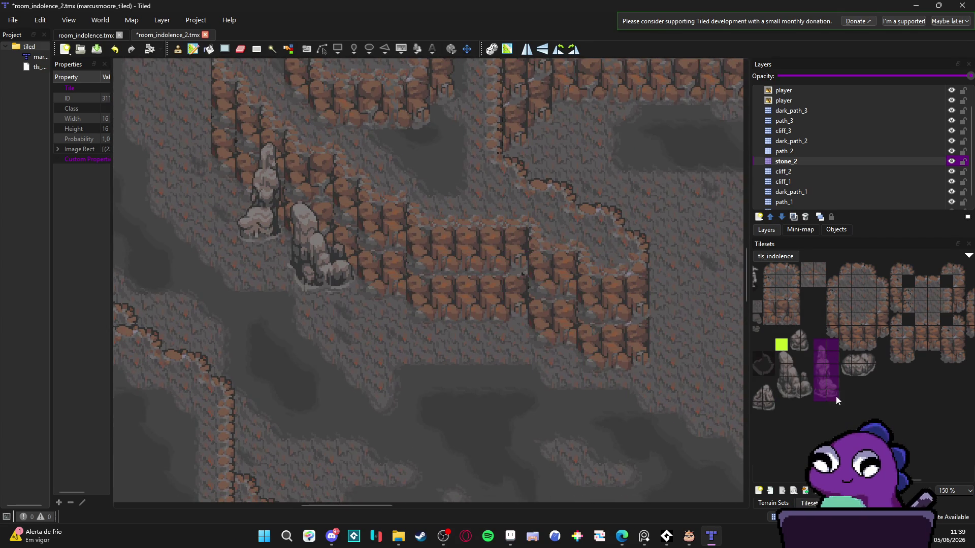
{"action": "left_click", "coordinate": [795, 335]}
Stamp two small rocks on the floor, one beside the cliff path.
{"action": "left_click", "coordinate": [512, 327]}
{"action": "left_click_drag", "start_coordinate": [433, 301], "coordinate": [516, 333]}
{"action": "scroll", "coordinate": [361, 196], "scroll_direction": "up", "scroll_amount": 5}
{"action": "scroll", "coordinate": [362, 196], "scroll_direction": "left", "scroll_amount": 5}
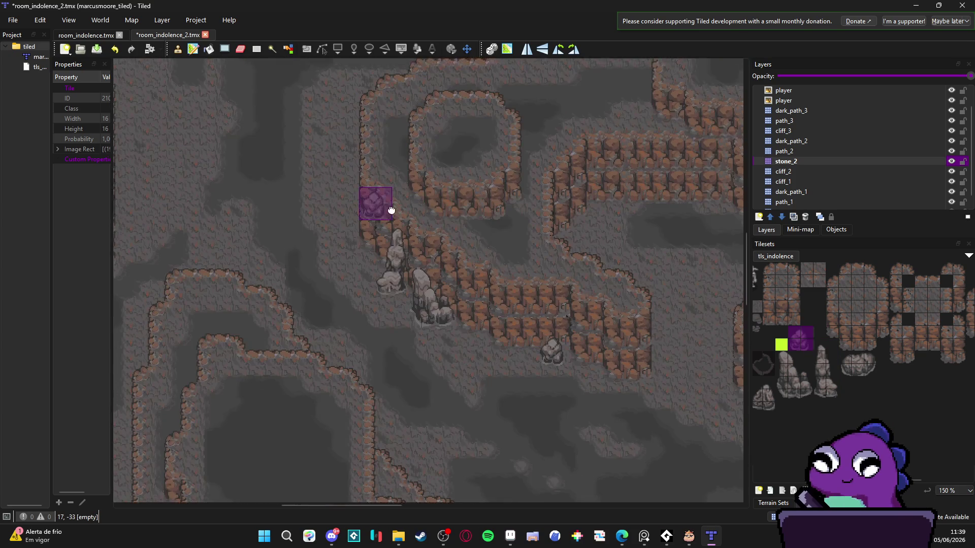
{"action": "scroll", "coordinate": [533, 104], "scroll_direction": "down", "scroll_amount": 5}
{"action": "scroll", "coordinate": [533, 104], "scroll_direction": "left", "scroll_amount": 3}
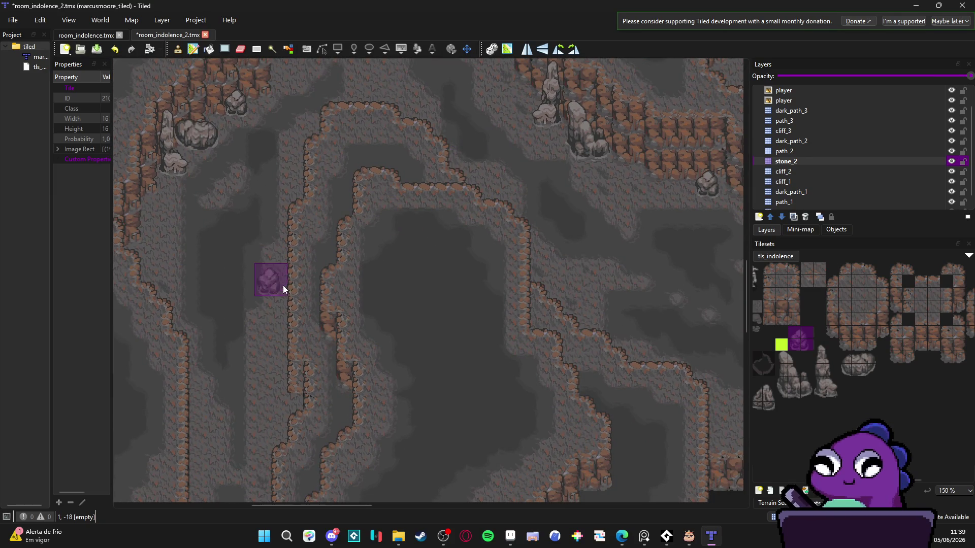
{"action": "left_click", "coordinate": [279, 341]}
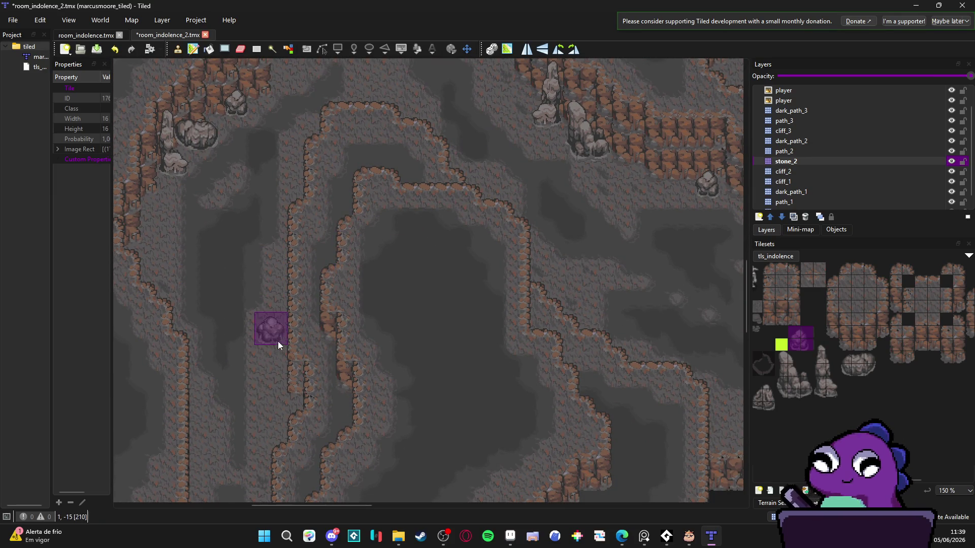
Place a wide boulder on the open cave floor.
{"action": "scroll", "coordinate": [436, 167], "scroll_direction": "up", "scroll_amount": 5}
{"action": "scroll", "coordinate": [550, 191], "scroll_direction": "down", "scroll_amount": 1}
{"action": "scroll", "coordinate": [433, 214], "scroll_direction": "right", "scroll_amount": 1}
{"action": "scroll", "coordinate": [311, 178], "scroll_direction": "up", "scroll_amount": 1}
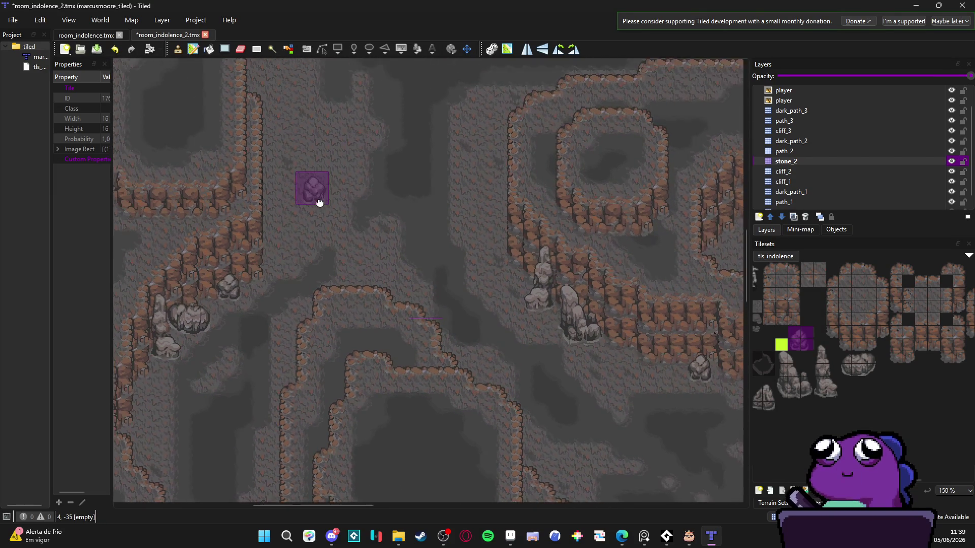
{"action": "scroll", "coordinate": [249, 211], "scroll_direction": "left", "scroll_amount": 2}
{"action": "left_click_drag", "start_coordinate": [396, 131], "coordinate": [404, 183]}
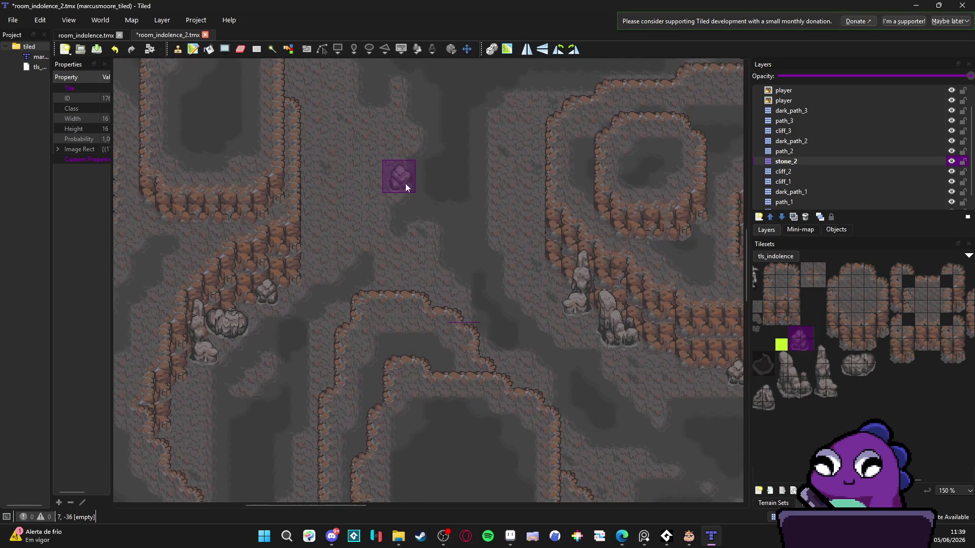
{"action": "left_click_drag", "start_coordinate": [444, 146], "coordinate": [414, 181]}
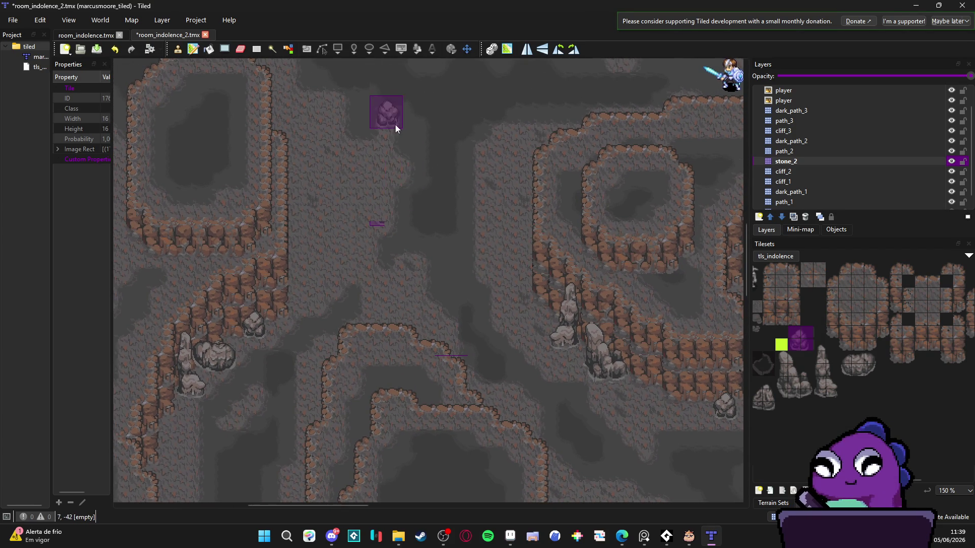
{"action": "scroll", "coordinate": [382, 174], "scroll_direction": "down", "scroll_amount": 5}
{"action": "scroll", "coordinate": [383, 174], "scroll_direction": "right", "scroll_amount": 8}
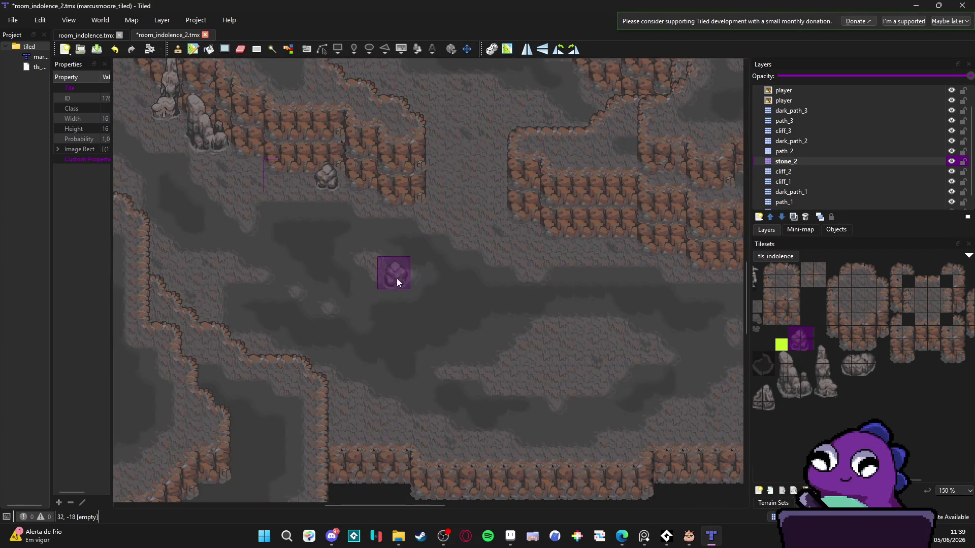
{"action": "left_click_drag", "start_coordinate": [842, 358], "coordinate": [869, 373]}
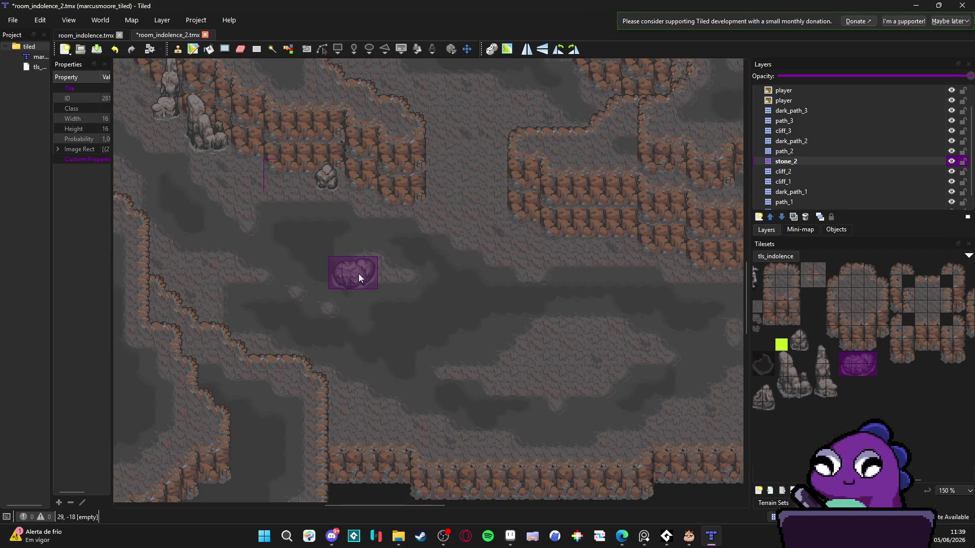
{"action": "left_click", "coordinate": [391, 279]}
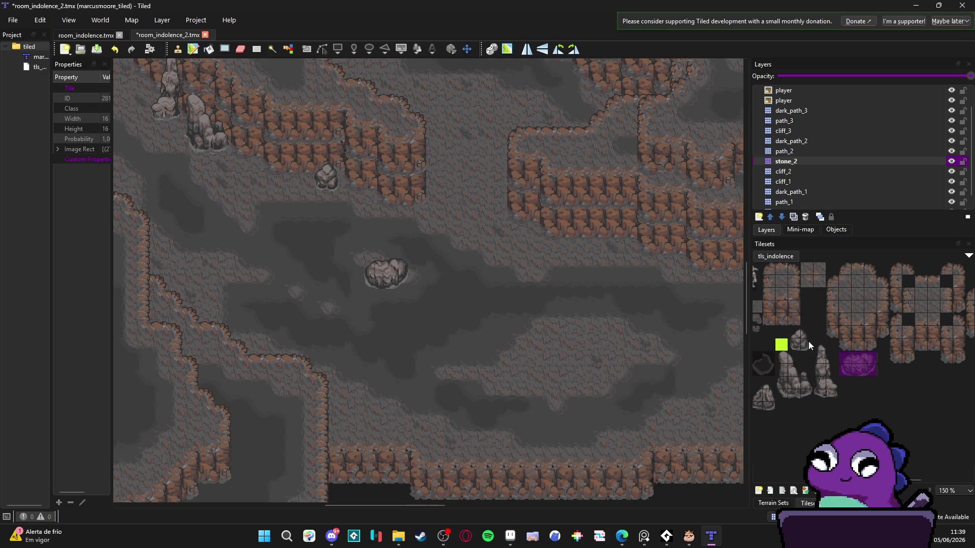
Add a tall stalagmite on the lower floor with small rocks stamped beside it.
{"action": "left_click_drag", "start_coordinate": [785, 355], "coordinate": [807, 398]}
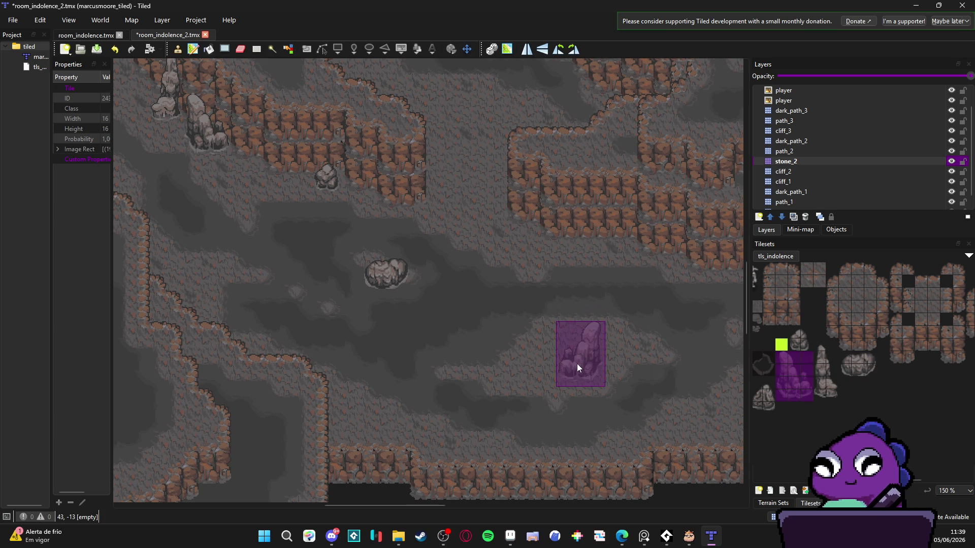
{"action": "left_click", "coordinate": [578, 378]}
{"action": "left_click_drag", "start_coordinate": [794, 336], "coordinate": [802, 343]}
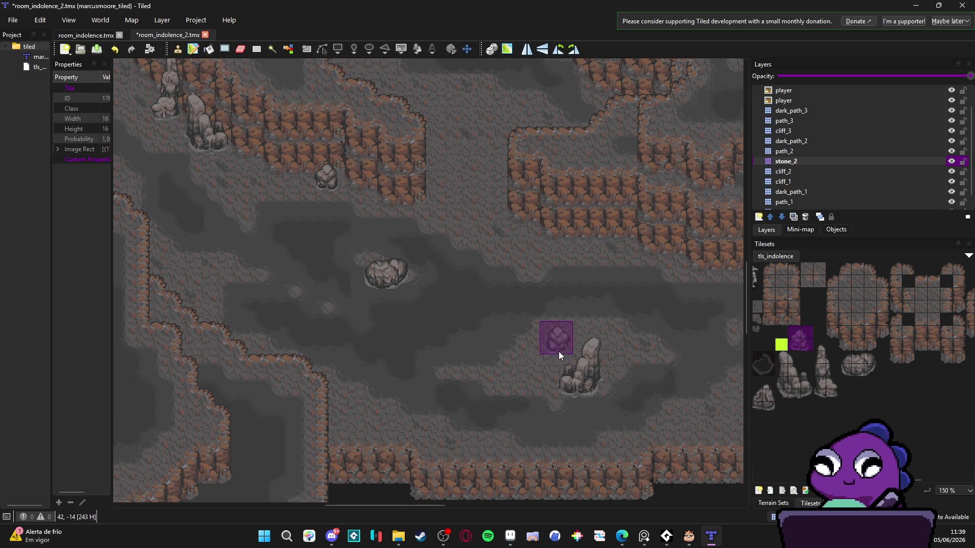
{"action": "left_click", "coordinate": [550, 349]}
{"action": "scroll", "coordinate": [656, 279], "scroll_direction": "down", "scroll_amount": 4}
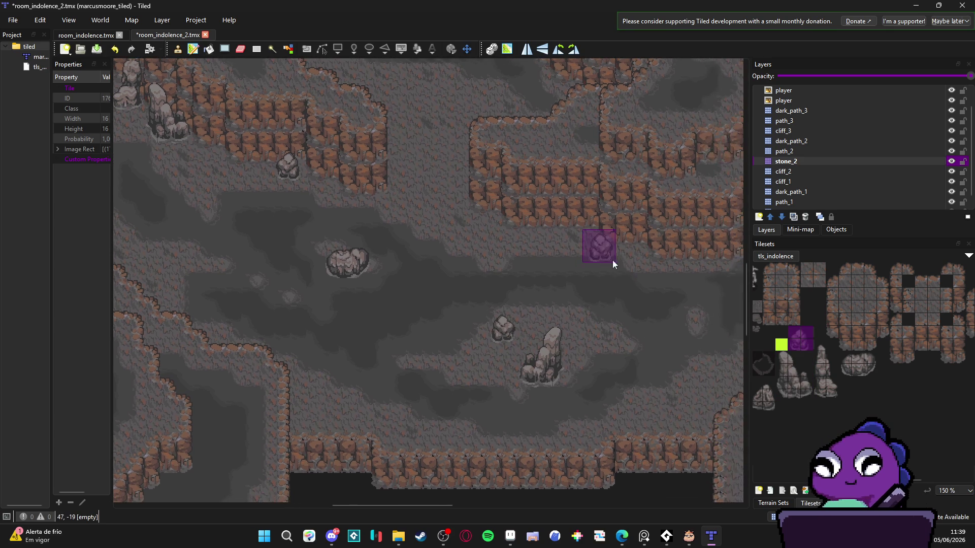
{"action": "scroll", "coordinate": [507, 200], "scroll_direction": "up", "scroll_amount": 2}
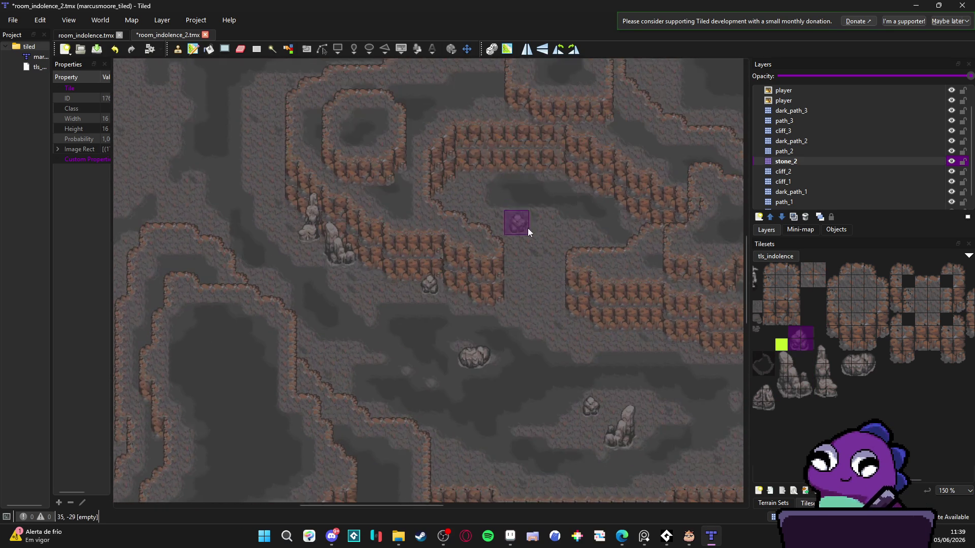
{"action": "scroll", "coordinate": [521, 229], "scroll_direction": "down", "scroll_amount": 5}
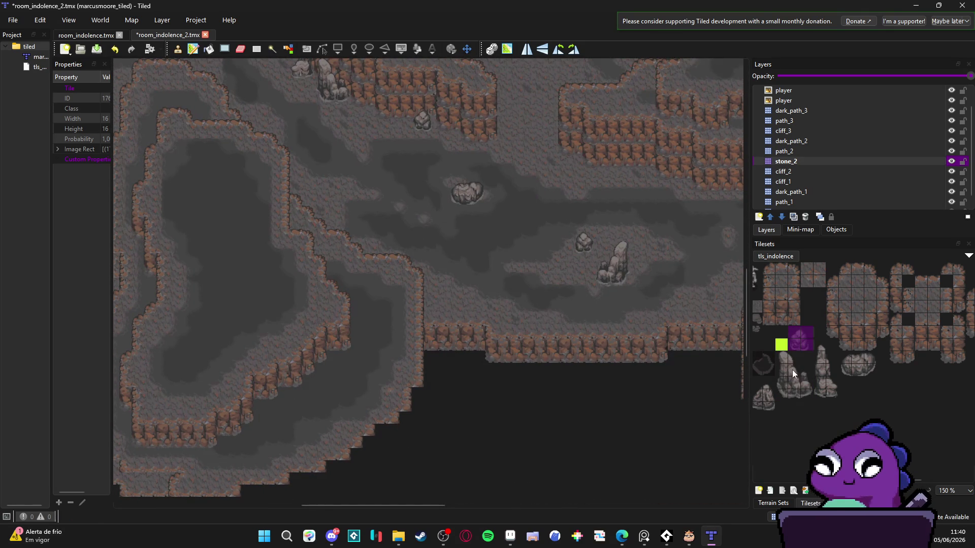
{"action": "left_click", "coordinate": [765, 401]}
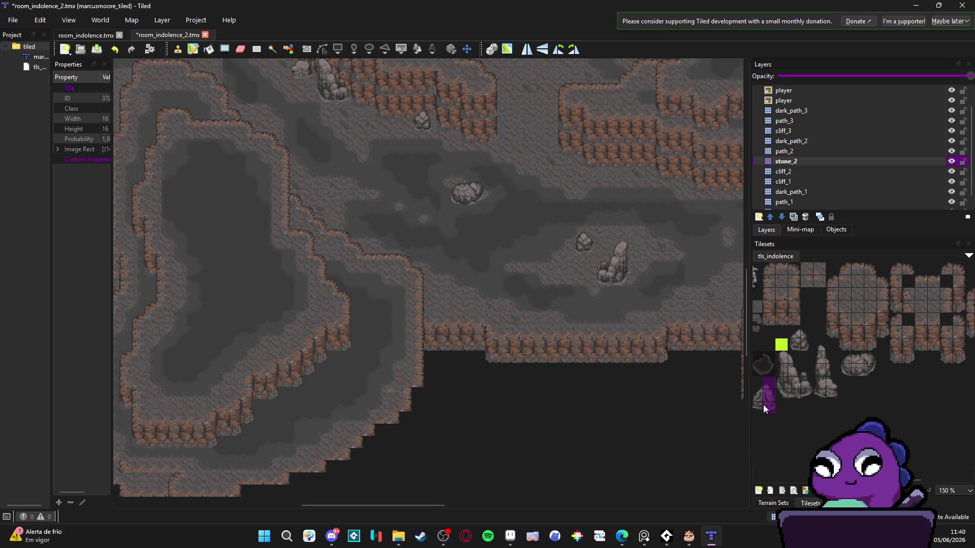
{"action": "left_click", "coordinate": [446, 310]}
Place another wide boulder on the cave floor.
{"action": "scroll", "coordinate": [614, 339], "scroll_direction": "right", "scroll_amount": 1}
{"action": "scroll", "coordinate": [615, 338], "scroll_direction": "right", "scroll_amount": 5}
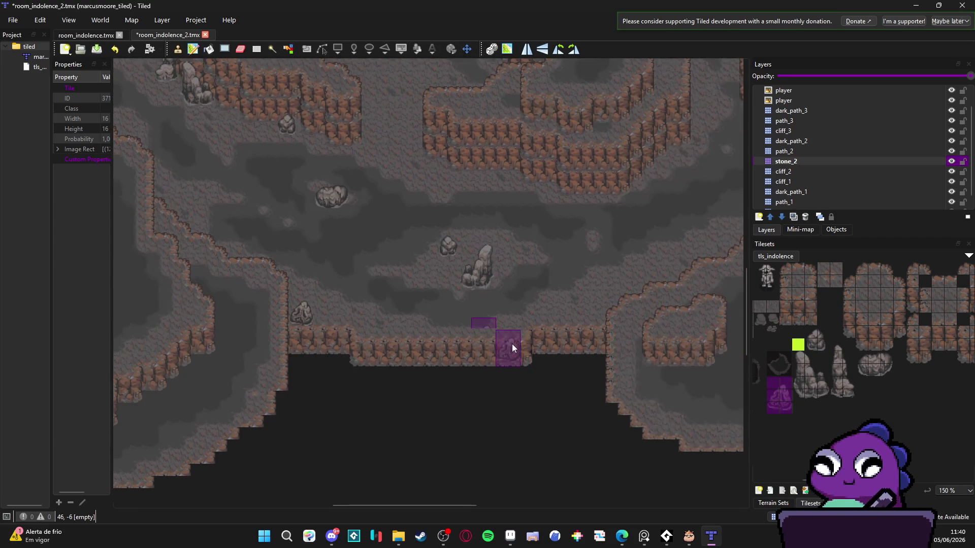
{"action": "scroll", "coordinate": [442, 370], "scroll_direction": "up", "scroll_amount": 10}
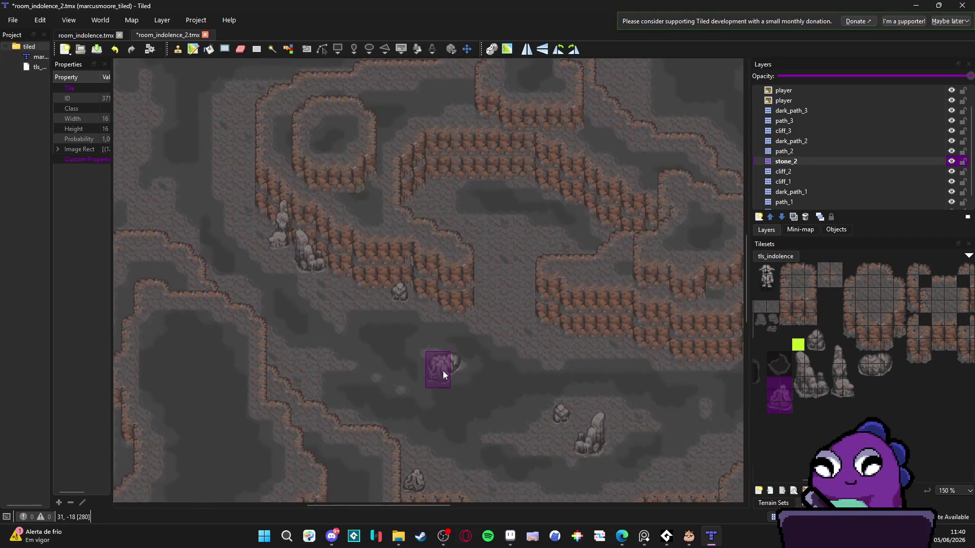
{"action": "scroll", "coordinate": [435, 413], "scroll_direction": "left", "scroll_amount": 10}
{"action": "scroll", "coordinate": [401, 116], "scroll_direction": "down", "scroll_amount": 5}
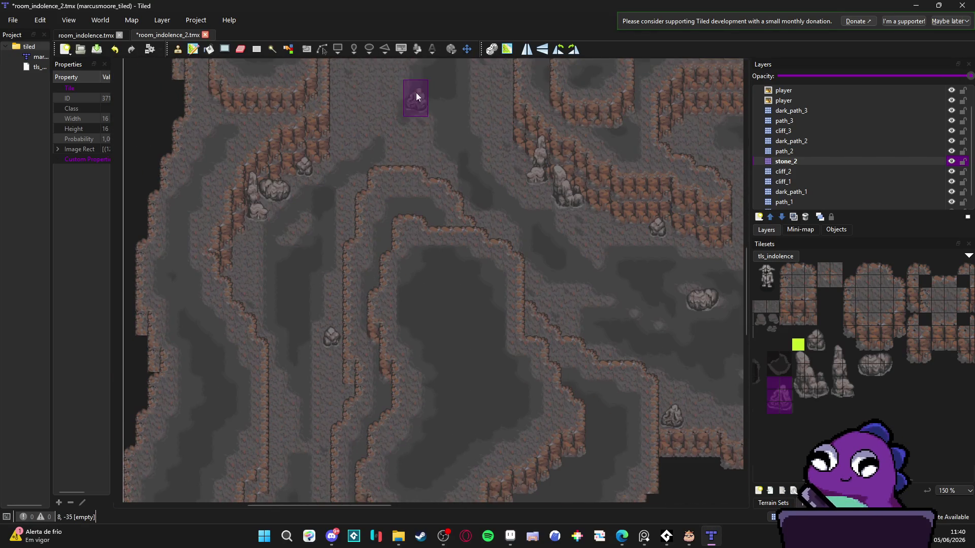
{"action": "scroll", "coordinate": [406, 152], "scroll_direction": "down", "scroll_amount": 5}
{"action": "scroll", "coordinate": [385, 152], "scroll_direction": "up", "scroll_amount": 6}
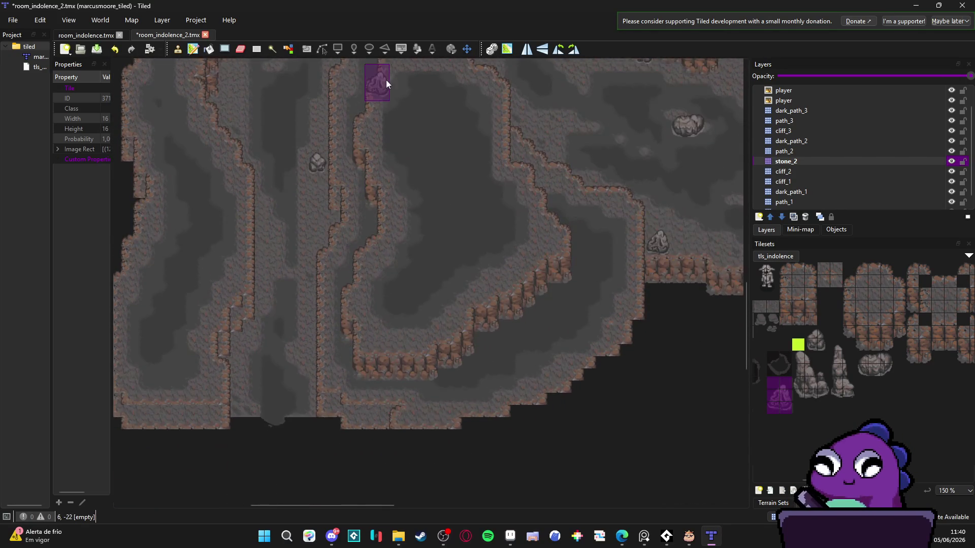
{"action": "scroll", "coordinate": [437, 197], "scroll_direction": "up", "scroll_amount": 4}
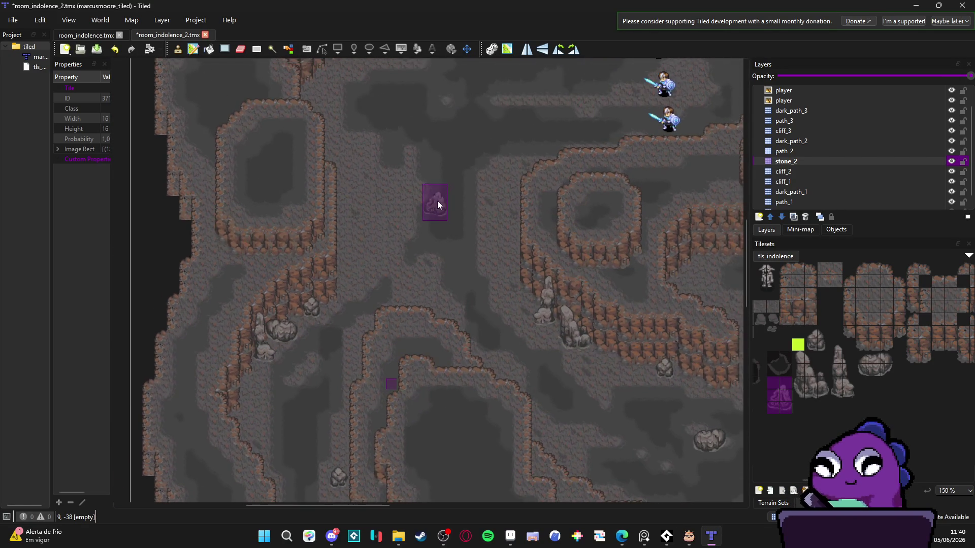
{"action": "scroll", "coordinate": [489, 182], "scroll_direction": "right", "scroll_amount": 1}
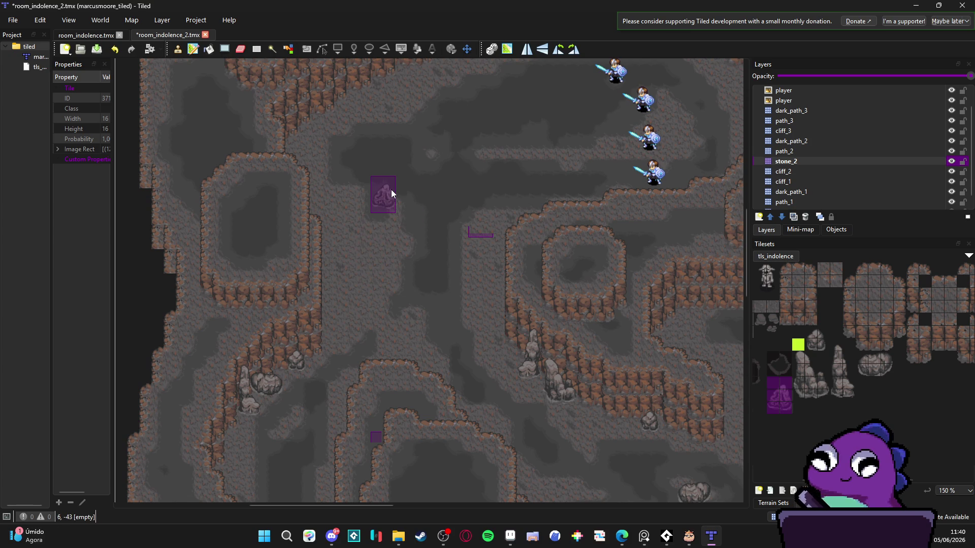
{"action": "scroll", "coordinate": [393, 196], "scroll_direction": "up", "scroll_amount": 2}
{"action": "scroll", "coordinate": [395, 213], "scroll_direction": "right", "scroll_amount": 2}
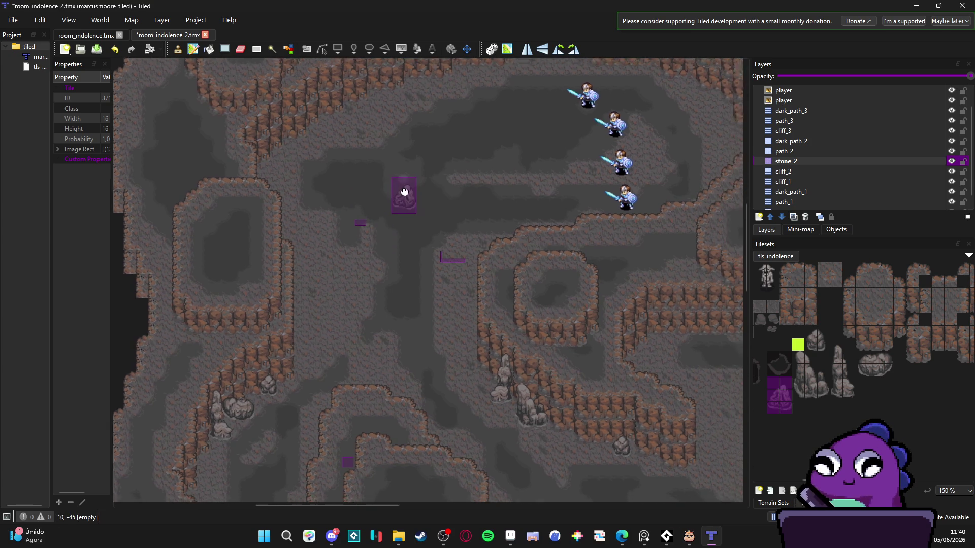
{"action": "scroll", "coordinate": [409, 196], "scroll_direction": "down", "scroll_amount": 1}
{"action": "scroll", "coordinate": [396, 174], "scroll_direction": "up", "scroll_amount": 3}
{"action": "scroll", "coordinate": [420, 246], "scroll_direction": "down", "scroll_amount": 5}
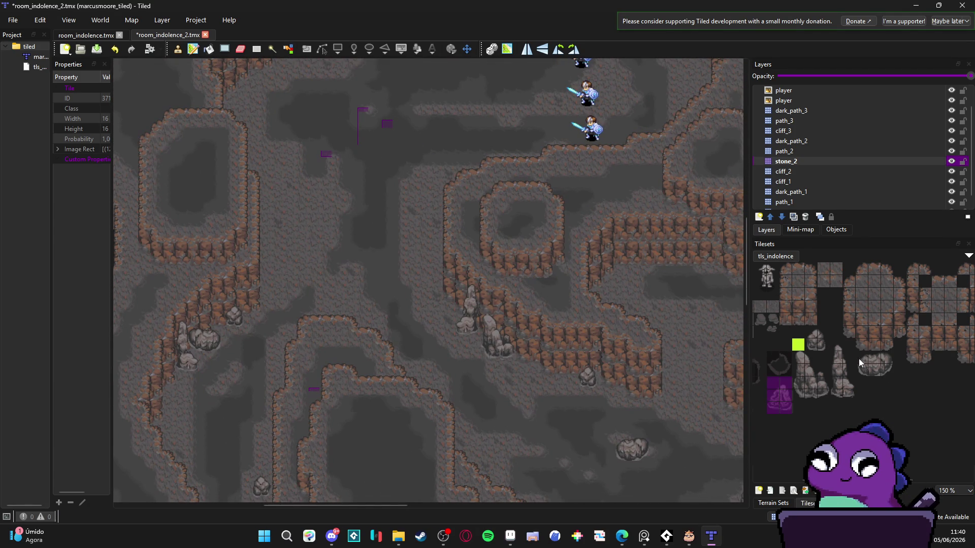
{"action": "left_click_drag", "start_coordinate": [858, 359], "coordinate": [899, 373]}
{"action": "left_click", "coordinate": [319, 209]}
Place the tall rock cluster on the floor, undoing misplaced stamps until it sits right.
{"action": "left_click_drag", "start_coordinate": [800, 358], "coordinate": [824, 389]}
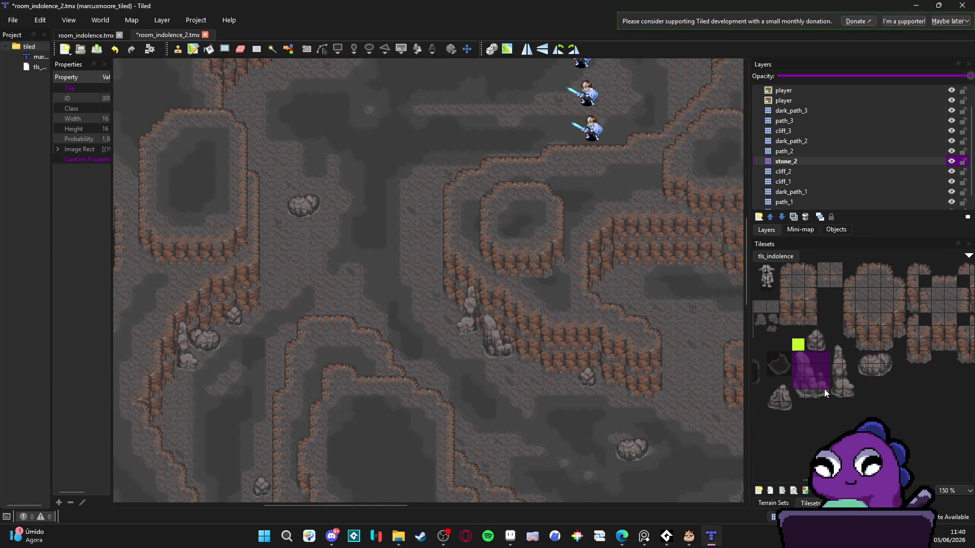
{"action": "scroll", "coordinate": [276, 237], "scroll_direction": "up", "scroll_amount": 3}
{"action": "left_click", "coordinate": [287, 218]}
{"action": "key", "text": "ctrl+z"}
{"action": "left_click", "coordinate": [300, 247]}
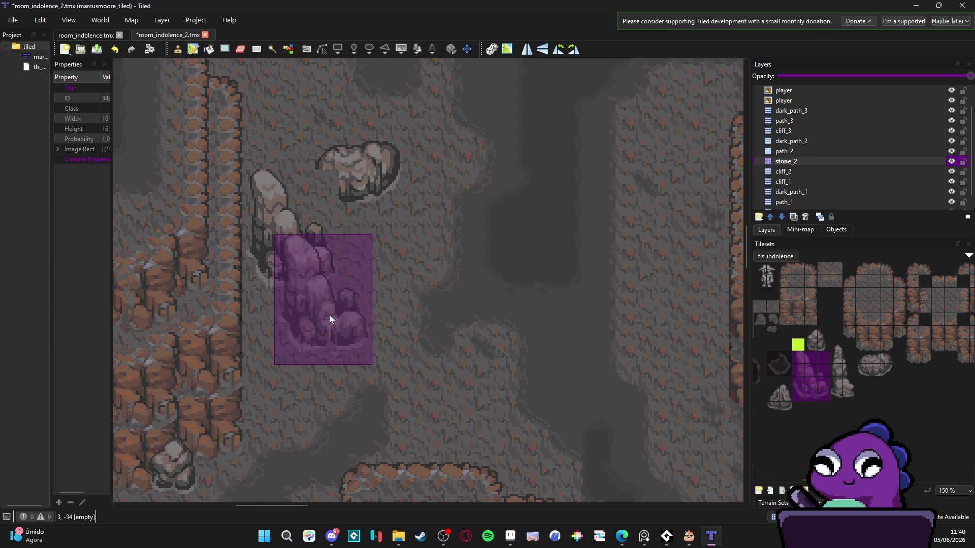
{"action": "key", "text": "ctrl+z"}
{"action": "left_click_drag", "start_coordinate": [802, 358], "coordinate": [802, 391]}
{"action": "left_click_drag", "start_coordinate": [806, 356], "coordinate": [823, 392]}
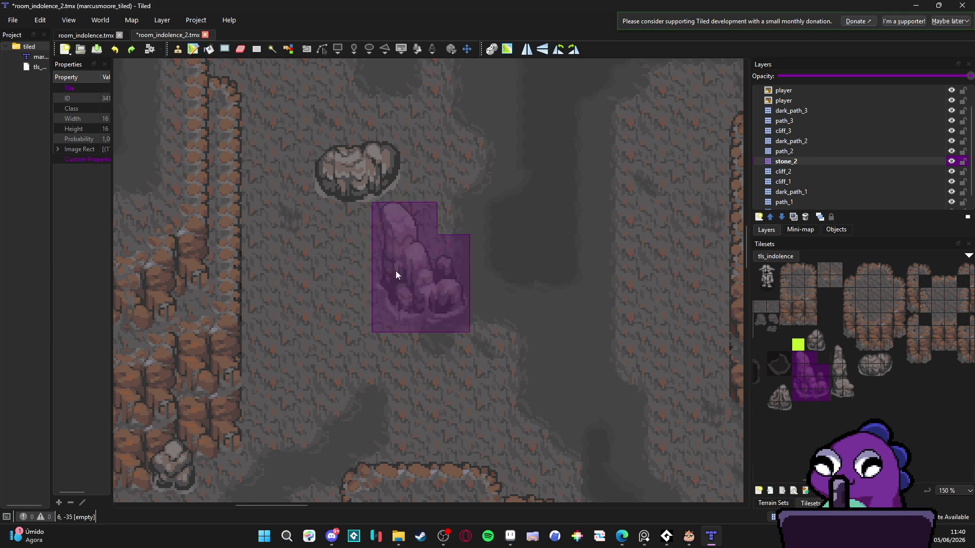
{"action": "left_click", "coordinate": [287, 227]}
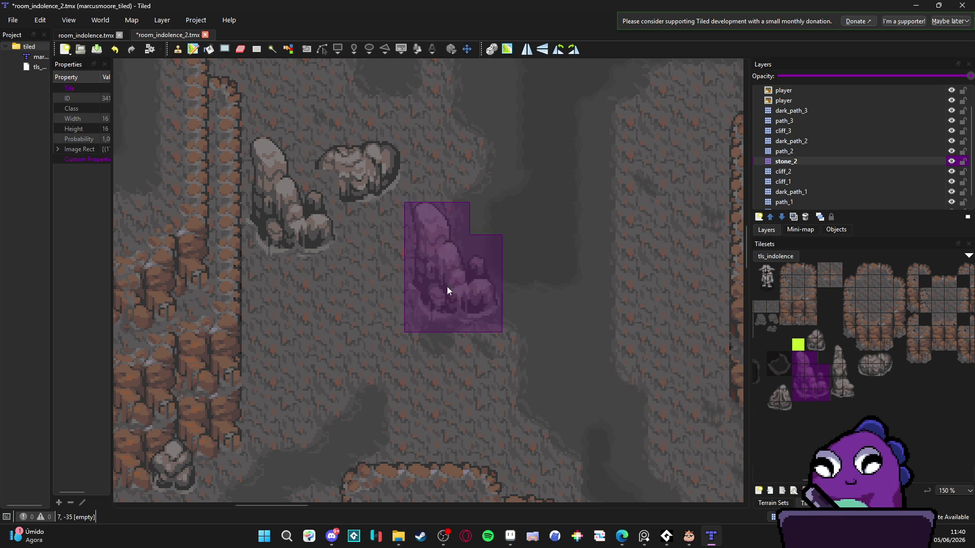
{"action": "key", "text": "ctrl+z"}
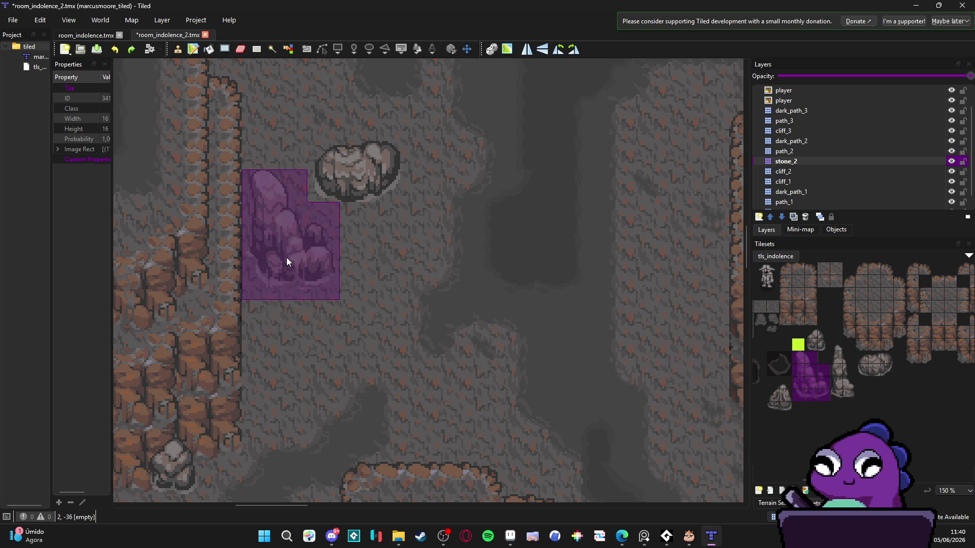
{"action": "left_click", "coordinate": [286, 258]}
{"action": "scroll", "coordinate": [409, 397], "scroll_direction": "down", "scroll_amount": 1}
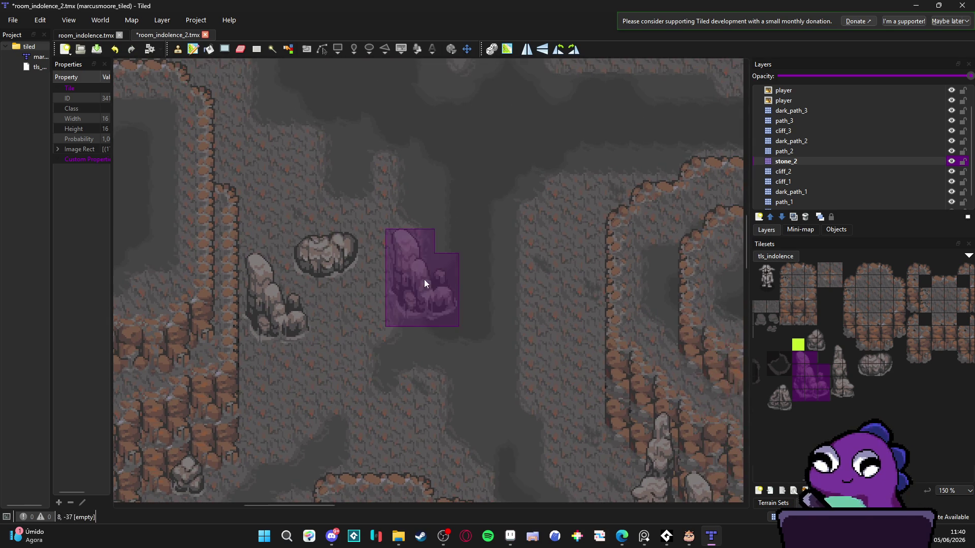
{"action": "scroll", "coordinate": [425, 279], "scroll_direction": "down", "scroll_amount": 3}
{"action": "scroll", "coordinate": [463, 218], "scroll_direction": "up", "scroll_amount": 1}
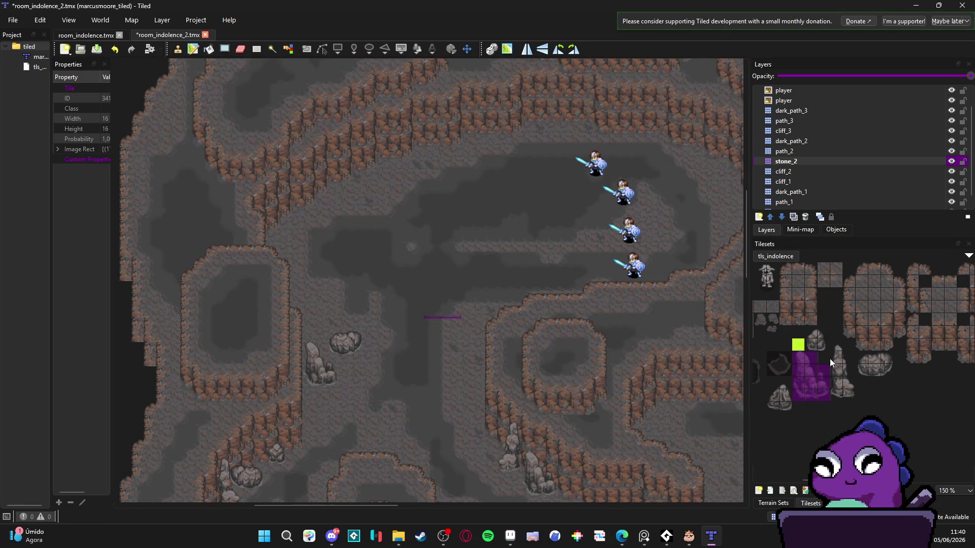
Undo a small rock by the left wall and place a boulder against the upper cliff.
{"action": "left_click", "coordinate": [815, 337]}
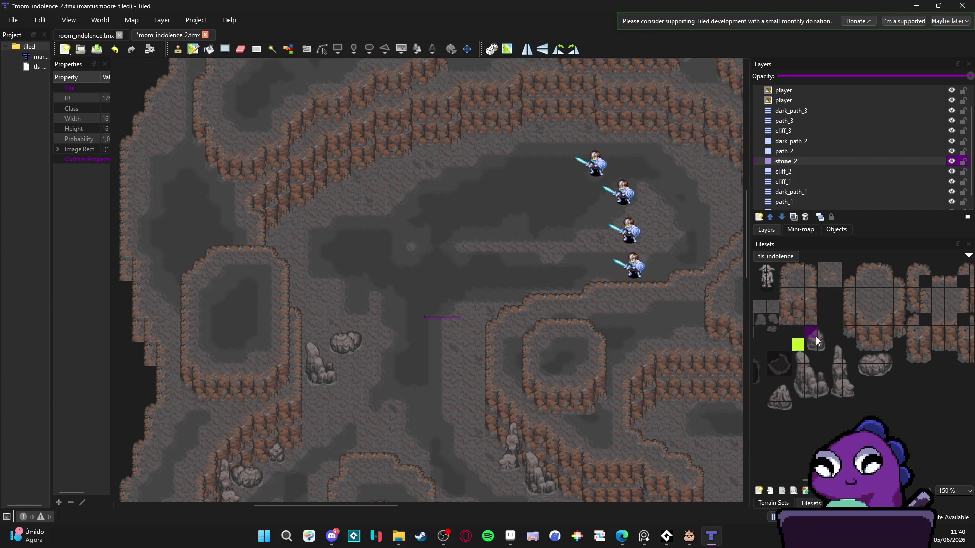
{"action": "left_click", "coordinate": [319, 334]}
{"action": "key", "text": "ctrl+z"}
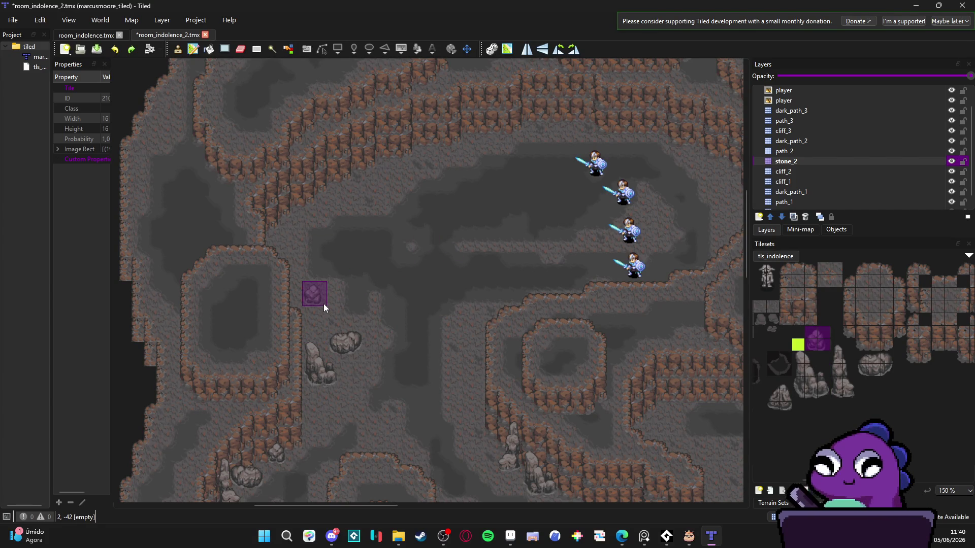
{"action": "left_click_drag", "start_coordinate": [508, 216], "coordinate": [477, 297]}
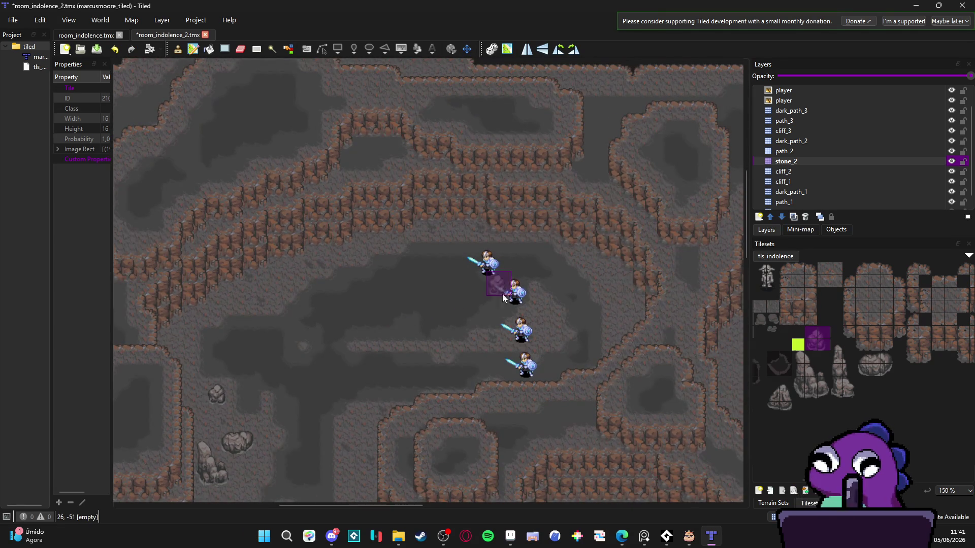
{"action": "left_click_drag", "start_coordinate": [861, 363], "coordinate": [883, 369]}
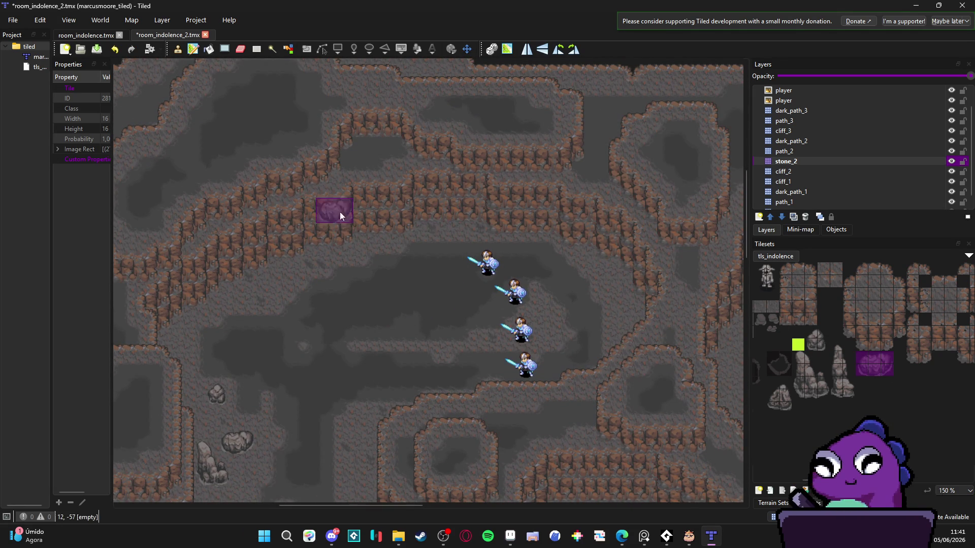
{"action": "left_click", "coordinate": [385, 243]}
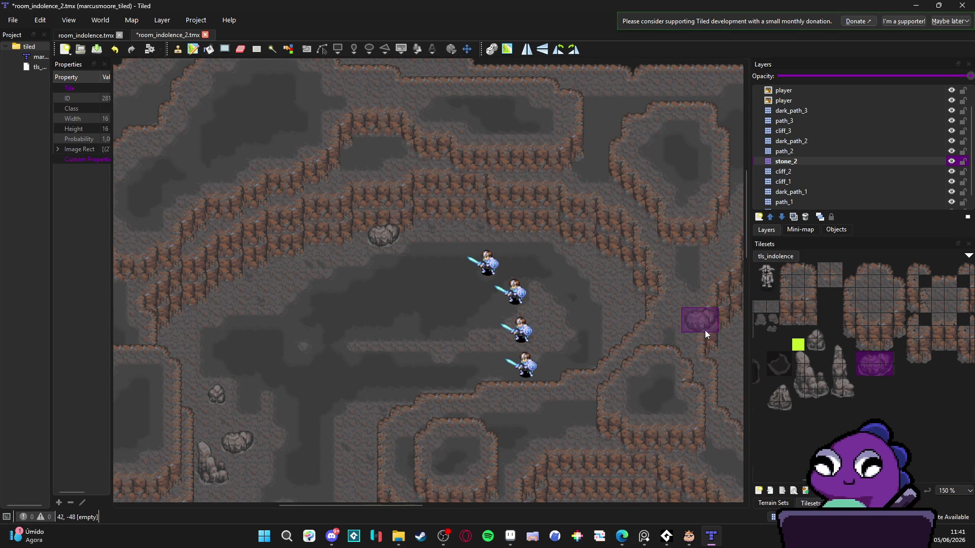
Add a tall stalagmite by the upper cliff, then a rock cluster and small stone on the right.
{"action": "left_click_drag", "start_coordinate": [832, 345], "coordinate": [851, 391]}
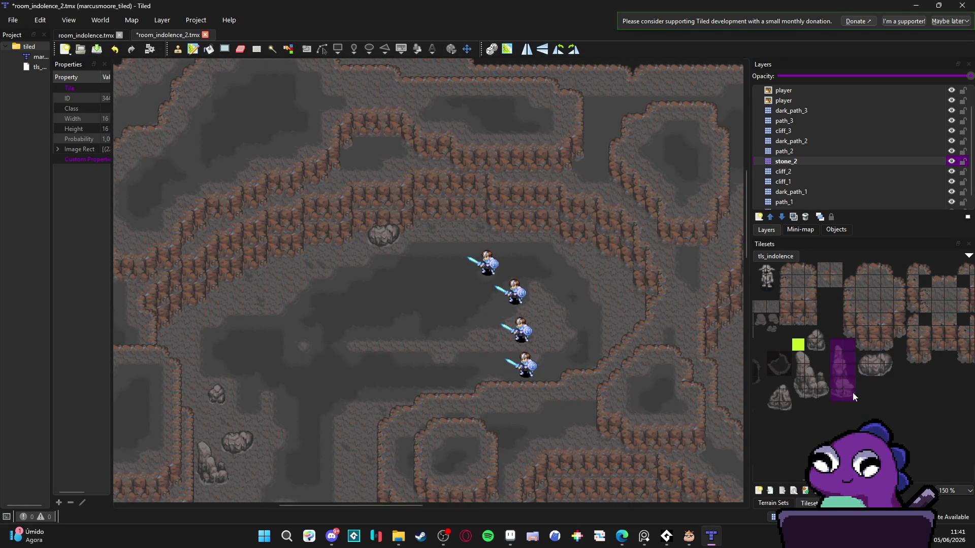
{"action": "left_click", "coordinate": [431, 206]}
{"action": "left_click_drag", "start_coordinate": [796, 352], "coordinate": [826, 397]}
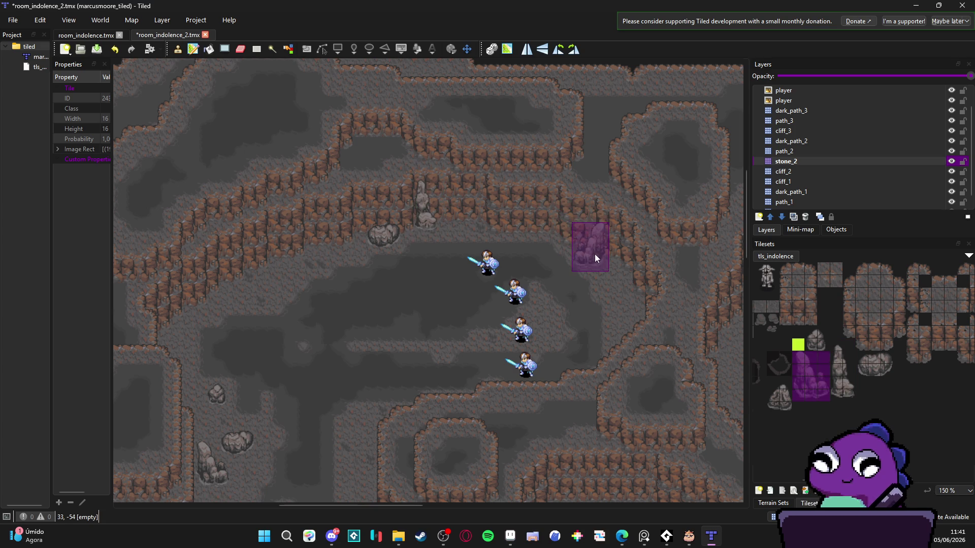
{"action": "left_click", "coordinate": [611, 266]}
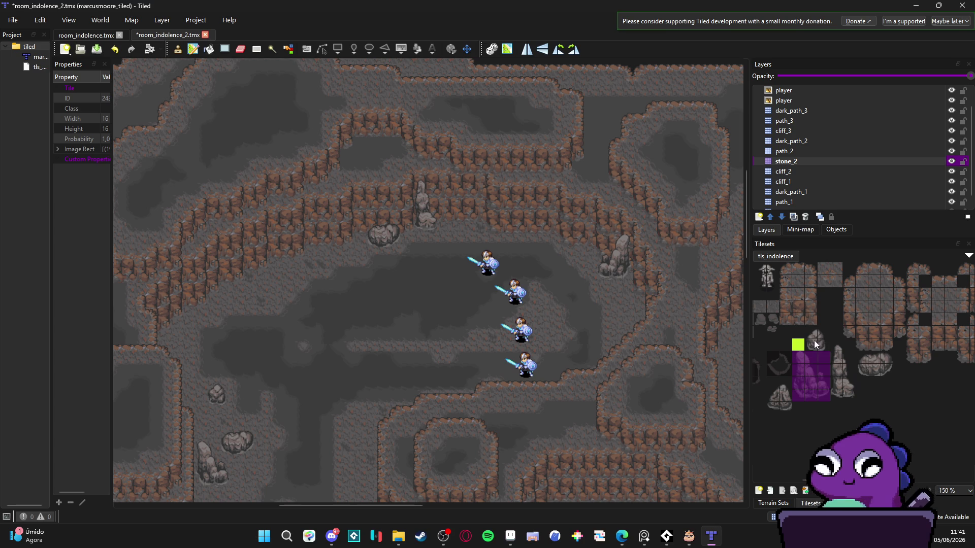
{"action": "left_click_drag", "start_coordinate": [809, 332], "coordinate": [827, 346]}
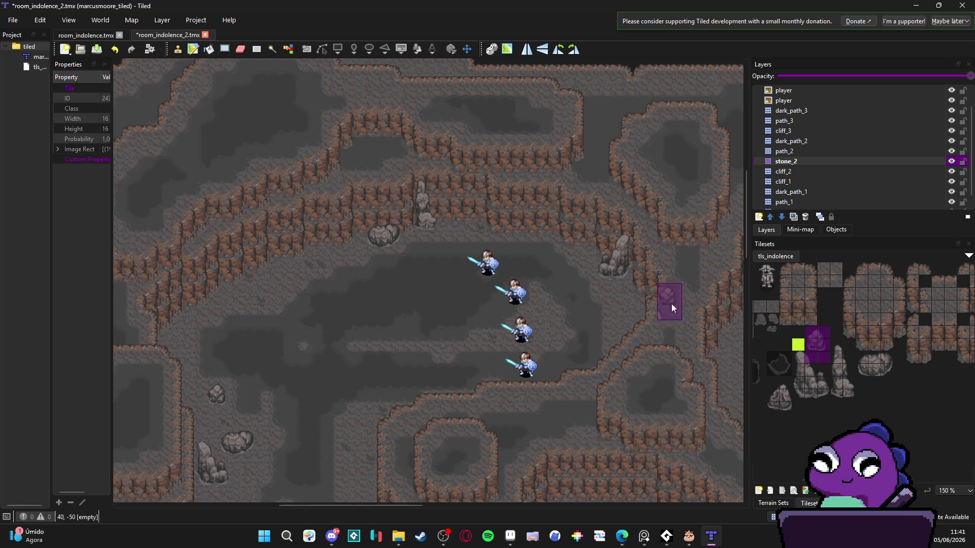
{"action": "left_click", "coordinate": [586, 246]}
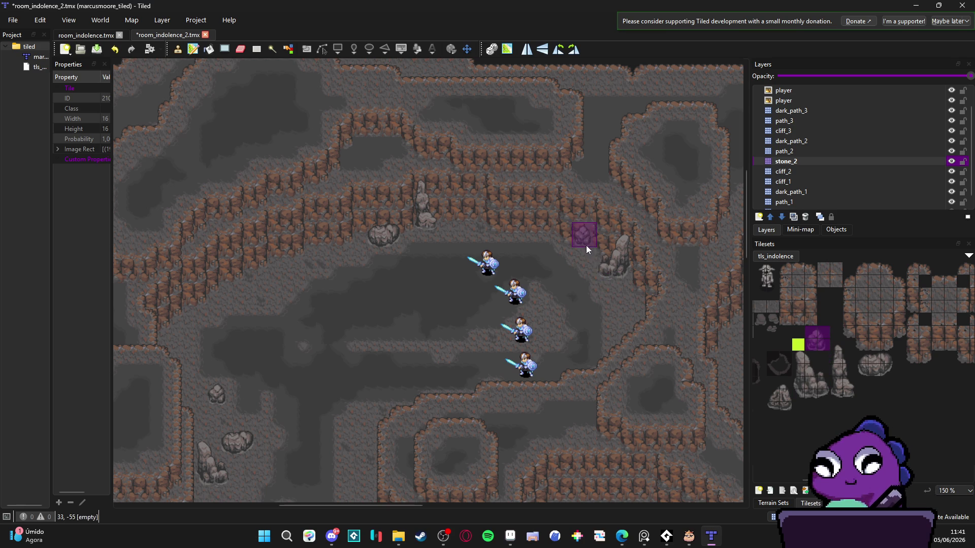
Save the cave map.
{"action": "scroll", "coordinate": [613, 303], "scroll_direction": "up", "scroll_amount": 1, "text": "ctrl"}
{"action": "scroll", "coordinate": [479, 337], "scroll_direction": "up", "scroll_amount": 2, "text": "ctrl"}
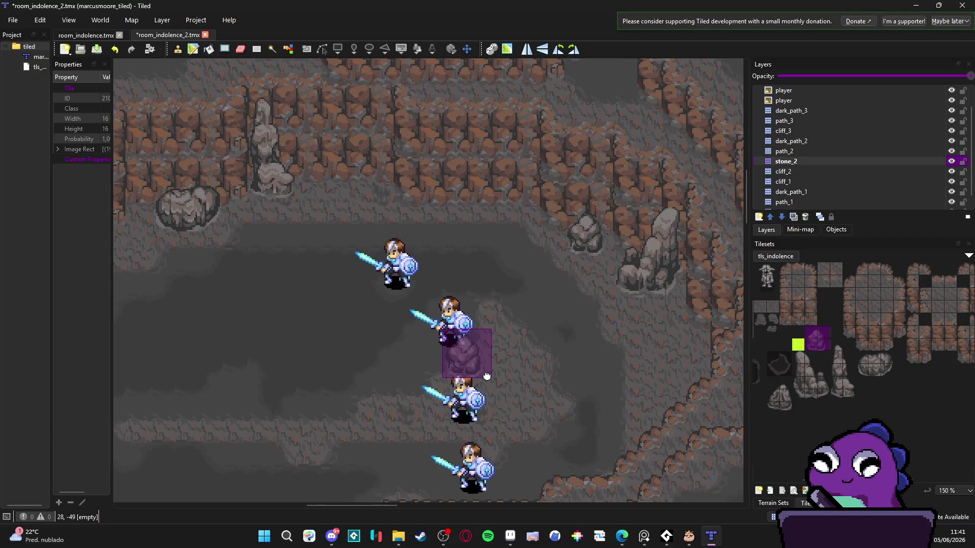
{"action": "scroll", "coordinate": [487, 375], "scroll_direction": "down", "scroll_amount": 2, "text": "ctrl"}
{"action": "scroll", "coordinate": [447, 232], "scroll_direction": "up", "scroll_amount": 1, "text": "ctrl"}
{"action": "scroll", "coordinate": [427, 249], "scroll_direction": "down", "scroll_amount": 2}
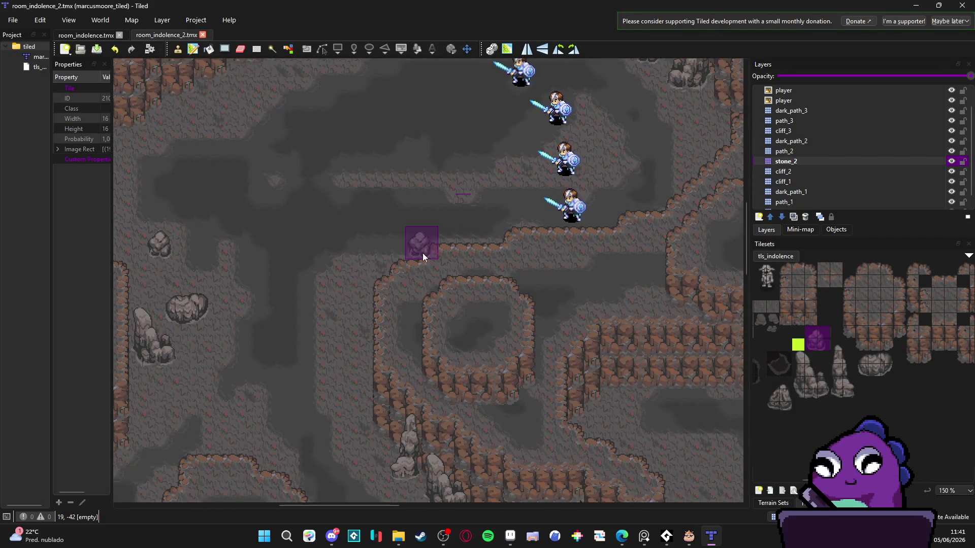
{"action": "key", "text": "ctrl+s"}
Stamp another small grey stone onto the cave floor, then select the tall stalagmite tiles.
{"action": "scroll", "coordinate": [443, 328], "scroll_direction": "up", "scroll_amount": 3}
{"action": "scroll", "coordinate": [444, 328], "scroll_direction": "left", "scroll_amount": 3}
{"action": "scroll", "coordinate": [426, 290], "scroll_direction": "up", "scroll_amount": 1}
{"action": "scroll", "coordinate": [426, 289], "scroll_direction": "left", "scroll_amount": 1}
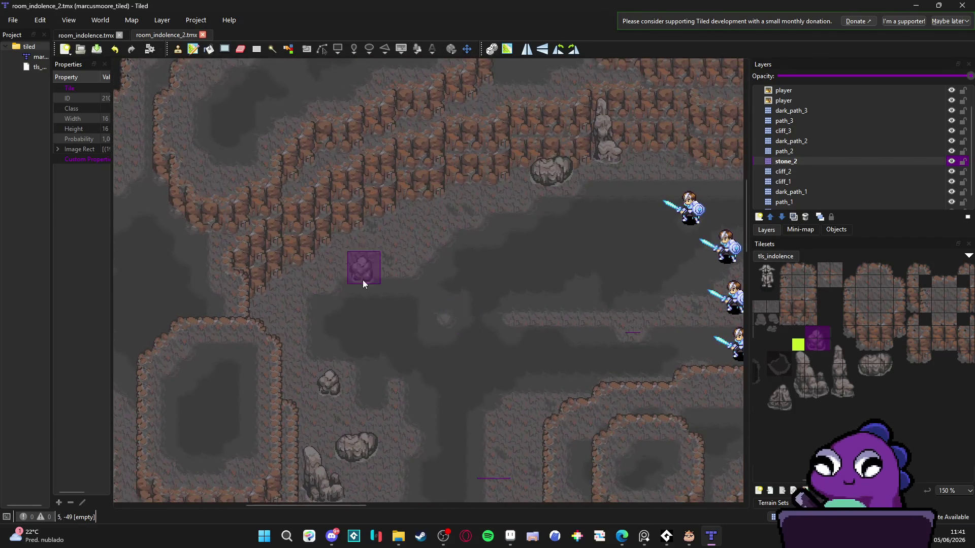
{"action": "left_click", "coordinate": [361, 245]}
{"action": "scroll", "coordinate": [508, 254], "scroll_direction": "right", "scroll_amount": 3}
{"action": "scroll", "coordinate": [441, 251], "scroll_direction": "right", "scroll_amount": 4}
{"action": "scroll", "coordinate": [442, 251], "scroll_direction": "down", "scroll_amount": 1}
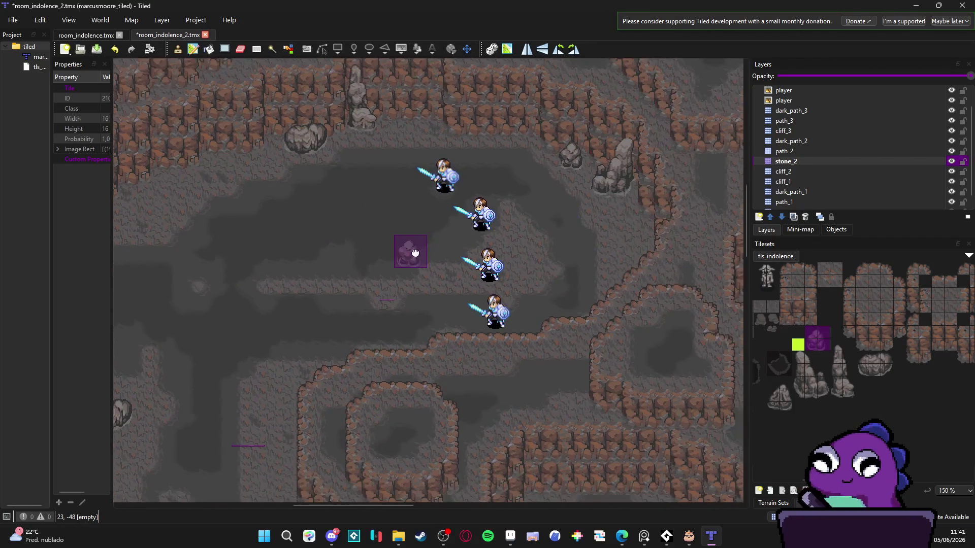
{"action": "scroll", "coordinate": [466, 254], "scroll_direction": "left", "scroll_amount": 3}
{"action": "scroll", "coordinate": [442, 267], "scroll_direction": "left", "scroll_amount": 3}
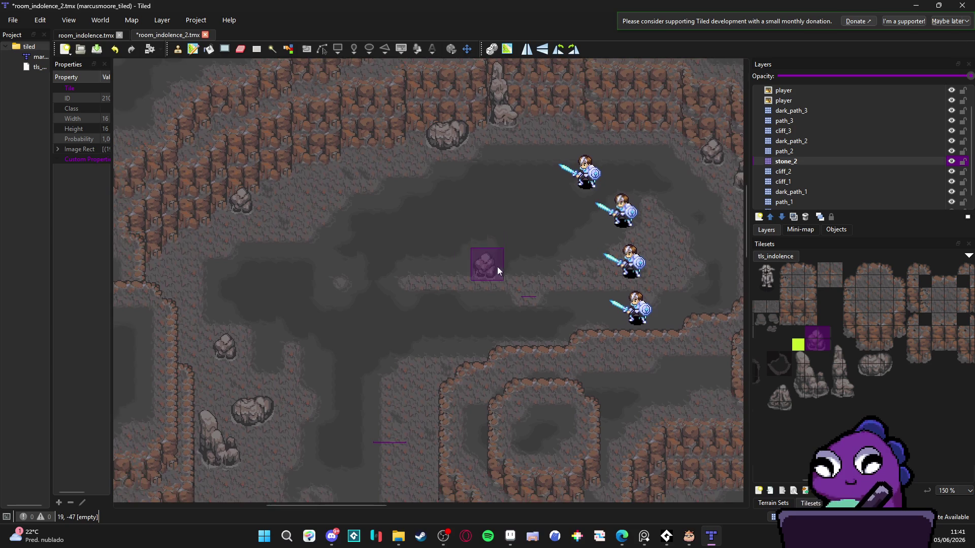
{"action": "scroll", "coordinate": [493, 265], "scroll_direction": "right", "scroll_amount": 4}
{"action": "scroll", "coordinate": [406, 254], "scroll_direction": "down", "scroll_amount": 6}
{"action": "scroll", "coordinate": [446, 294], "scroll_direction": "right", "scroll_amount": 4}
{"action": "scroll", "coordinate": [446, 269], "scroll_direction": "down", "scroll_amount": 3}
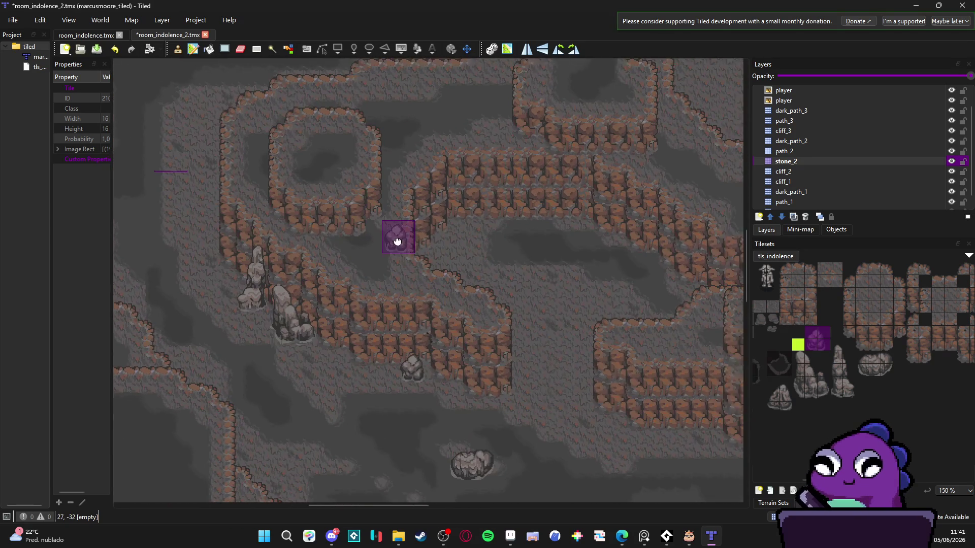
{"action": "scroll", "coordinate": [424, 231], "scroll_direction": "right", "scroll_amount": 4}
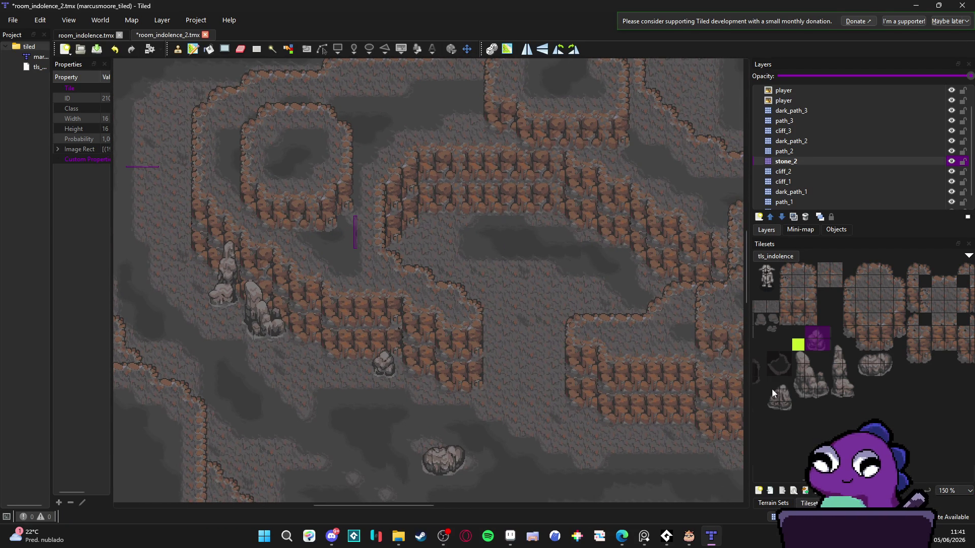
{"action": "left_click_drag", "start_coordinate": [774, 382], "coordinate": [788, 406]}
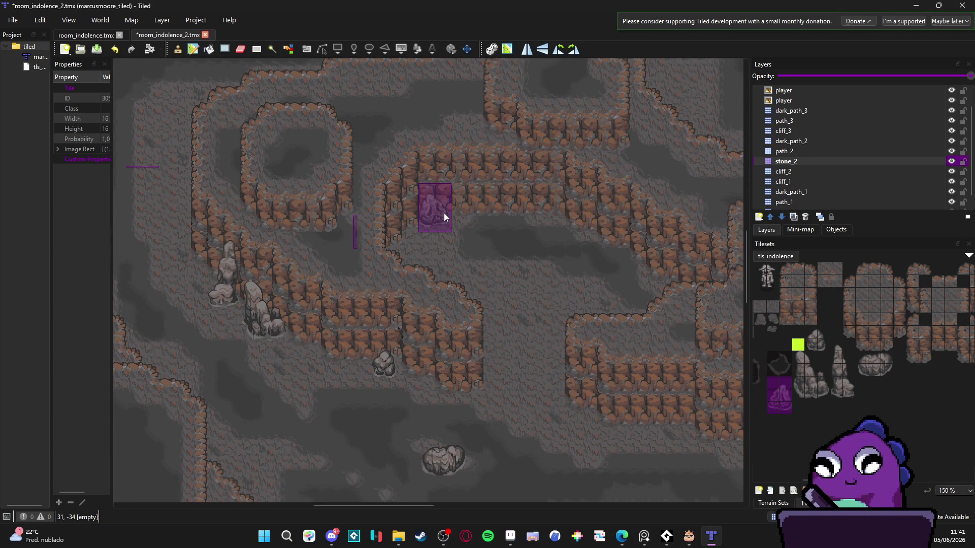
Save the cave map.
{"action": "scroll", "coordinate": [615, 228], "scroll_direction": "down", "scroll_amount": 5}
{"action": "scroll", "coordinate": [616, 229], "scroll_direction": "right", "scroll_amount": 2}
{"action": "scroll", "coordinate": [553, 150], "scroll_direction": "down", "scroll_amount": 2}
{"action": "scroll", "coordinate": [553, 151], "scroll_direction": "left", "scroll_amount": 3}
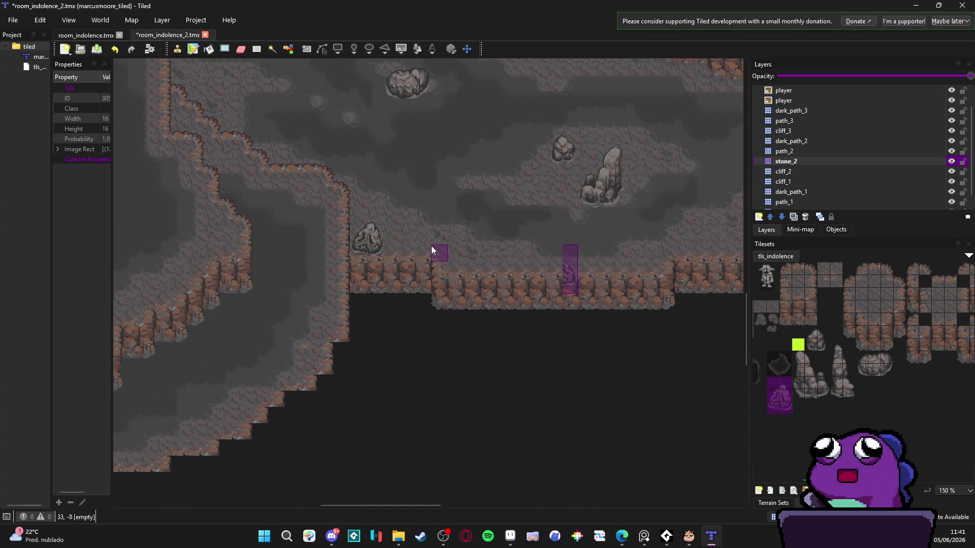
{"action": "scroll", "coordinate": [423, 164], "scroll_direction": "up", "scroll_amount": 10}
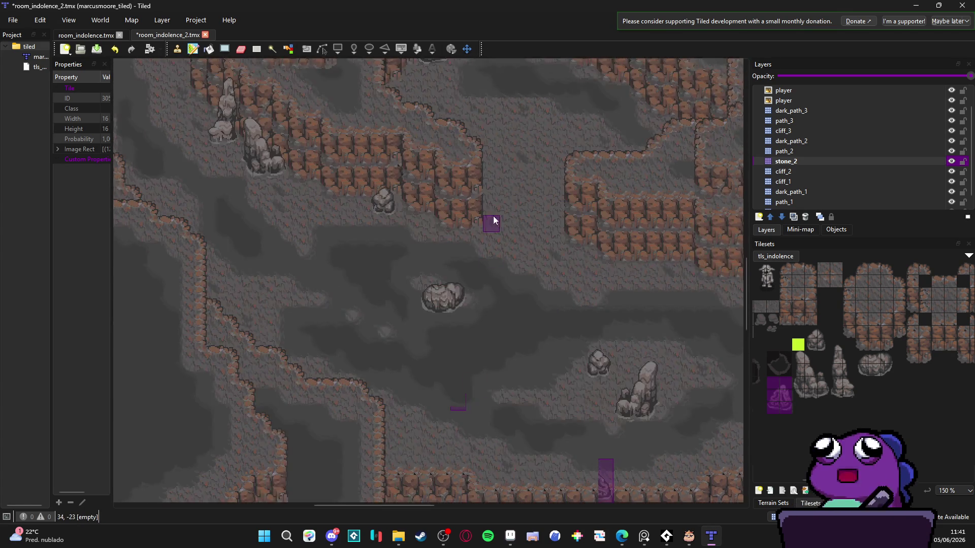
{"action": "scroll", "coordinate": [423, 300], "scroll_direction": "up", "scroll_amount": 5}
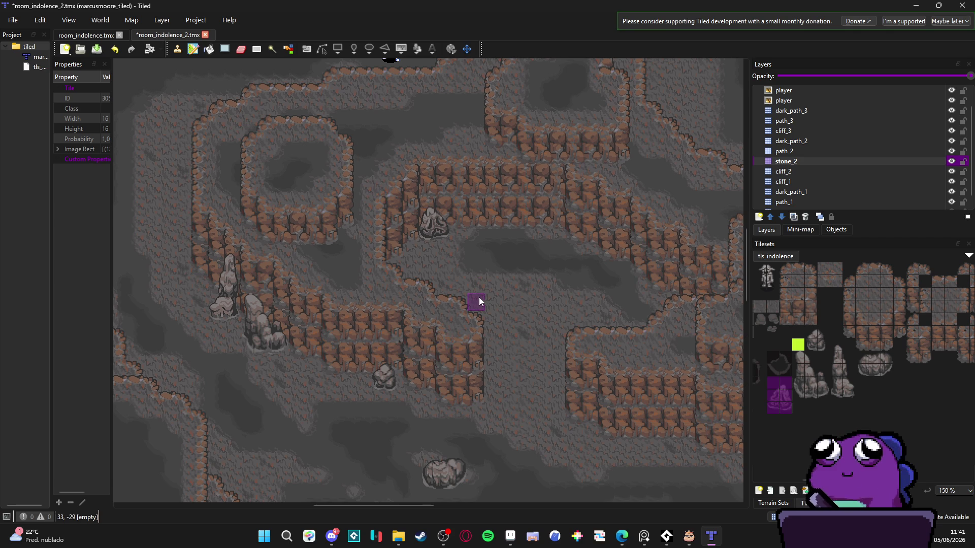
{"action": "scroll", "coordinate": [474, 294], "scroll_direction": "down", "scroll_amount": 1}
{"action": "scroll", "coordinate": [461, 266], "scroll_direction": "up", "scroll_amount": 1}
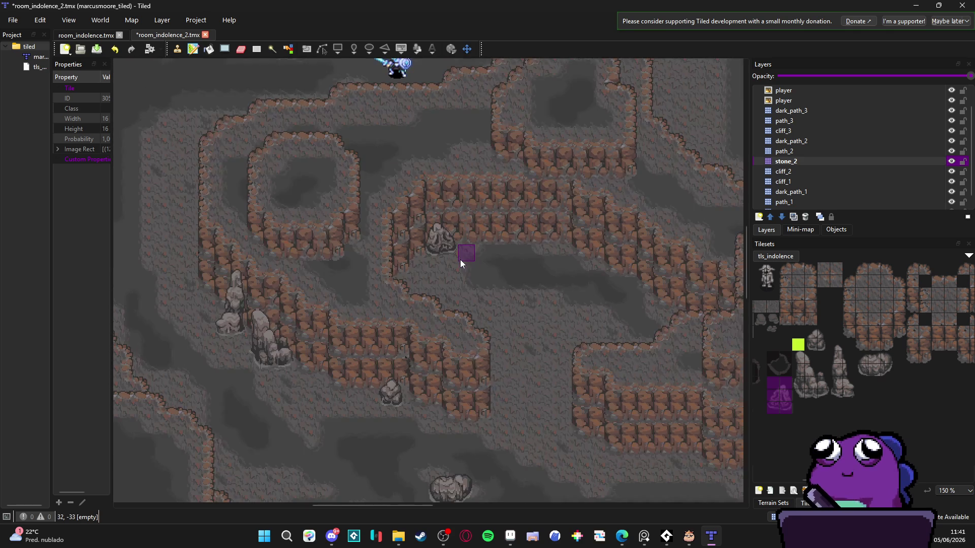
{"action": "scroll", "coordinate": [460, 260], "scroll_direction": "down", "scroll_amount": 1}
{"action": "key", "text": "ctrl+s"}
Stamp the tall 2x5 rock block onto the cave map above the player sprites.
{"action": "scroll", "coordinate": [431, 286], "scroll_direction": "up", "scroll_amount": 1}
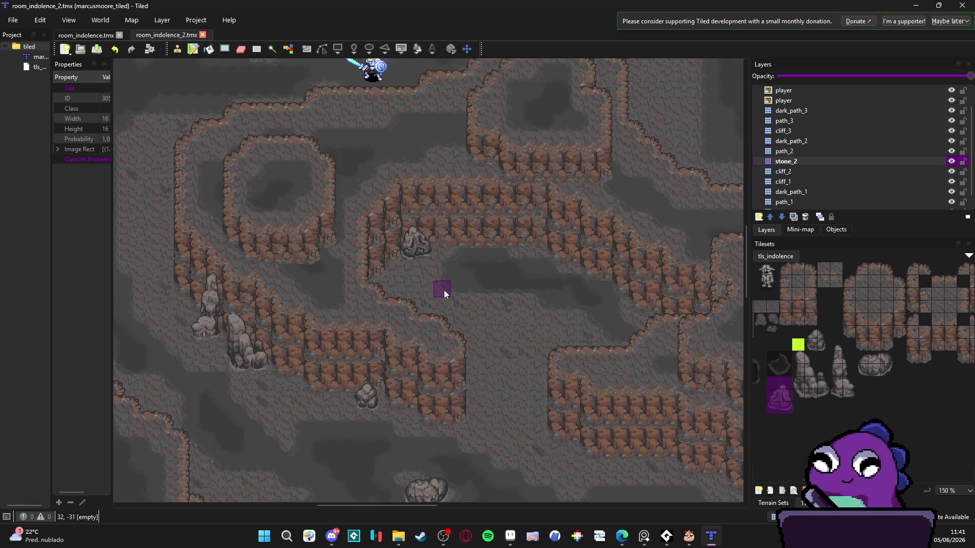
{"action": "scroll", "coordinate": [443, 291], "scroll_direction": "down", "scroll_amount": 1}
{"action": "left_click_drag", "start_coordinate": [364, 242], "coordinate": [393, 297]}
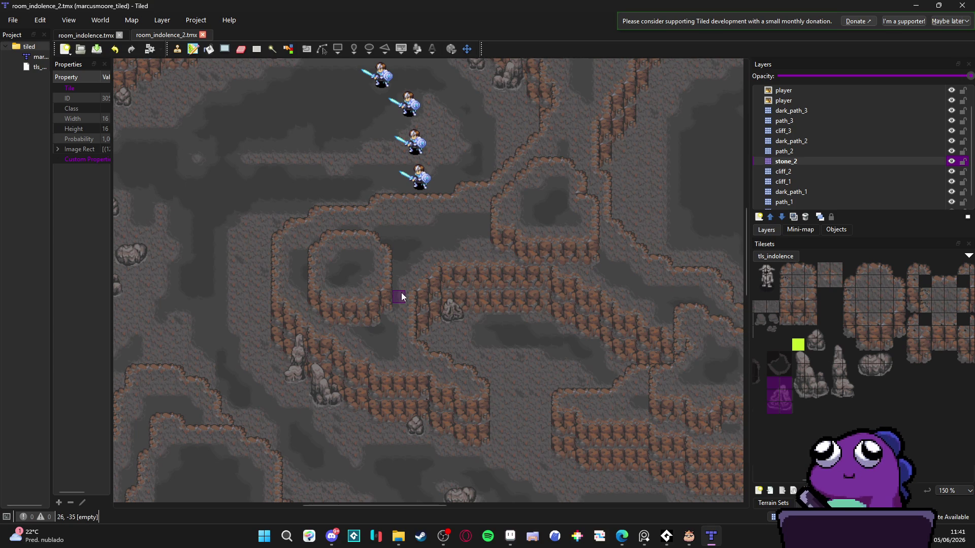
{"action": "left_click_drag", "start_coordinate": [314, 221], "coordinate": [315, 271]}
{"action": "scroll", "coordinate": [413, 279], "scroll_direction": "up", "scroll_amount": 1}
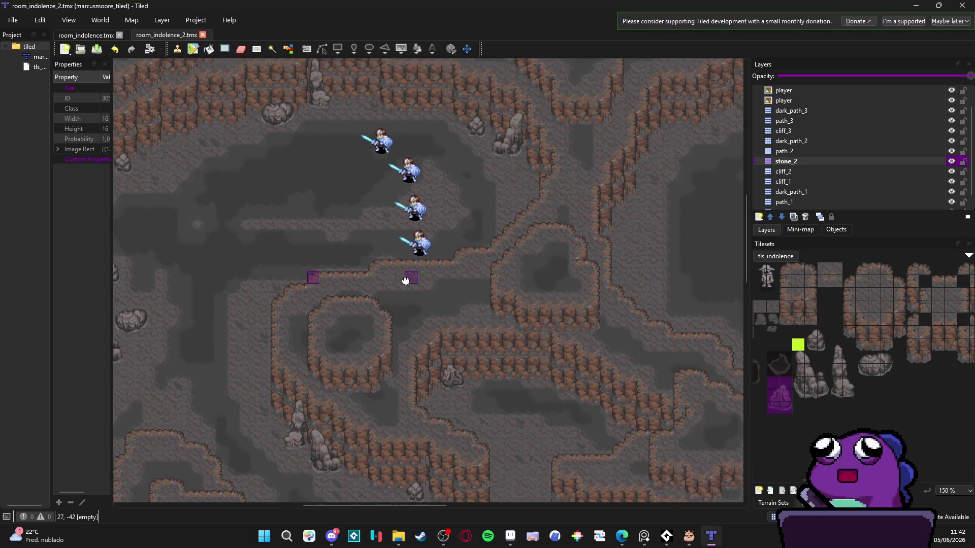
{"action": "scroll", "coordinate": [435, 289], "scroll_direction": "down", "scroll_amount": 5}
{"action": "scroll", "coordinate": [435, 289], "scroll_direction": "right", "scroll_amount": 5}
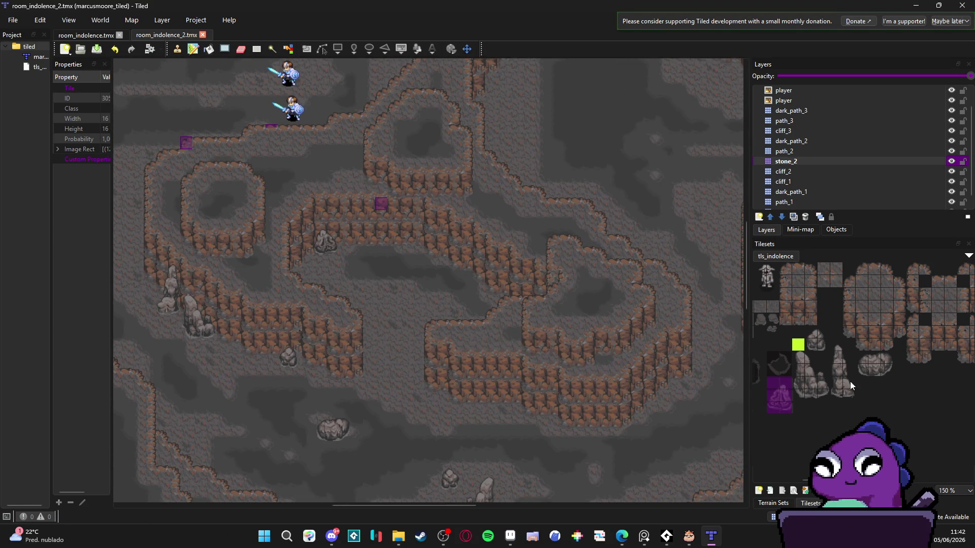
{"action": "left_click_drag", "start_coordinate": [835, 346], "coordinate": [852, 397]}
{"action": "left_click", "coordinate": [491, 281]}
Pick the tall stone column as the brush, save the map, and open stone_2's layer options.
{"action": "left_click_drag", "start_coordinate": [862, 355], "coordinate": [888, 370]}
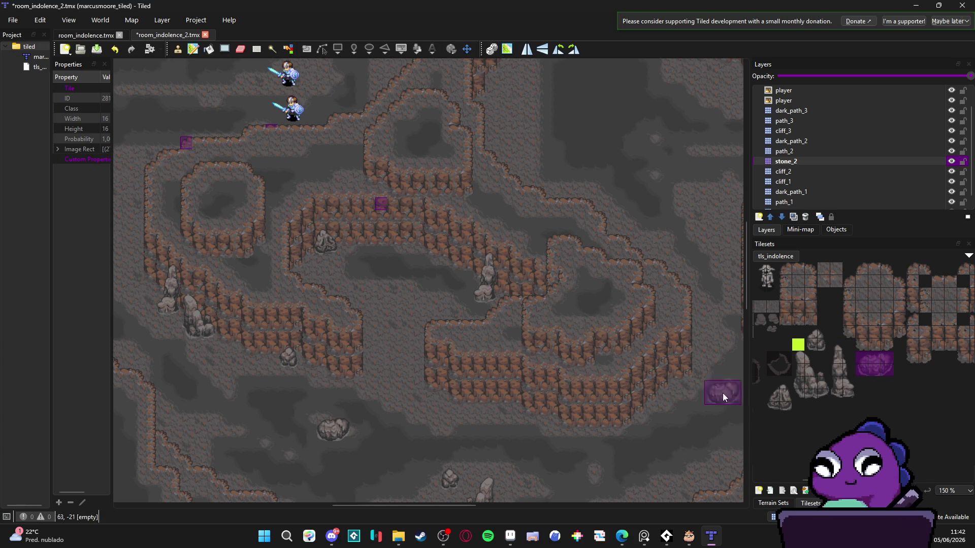
{"action": "scroll", "coordinate": [663, 298], "scroll_direction": "down", "scroll_amount": 5}
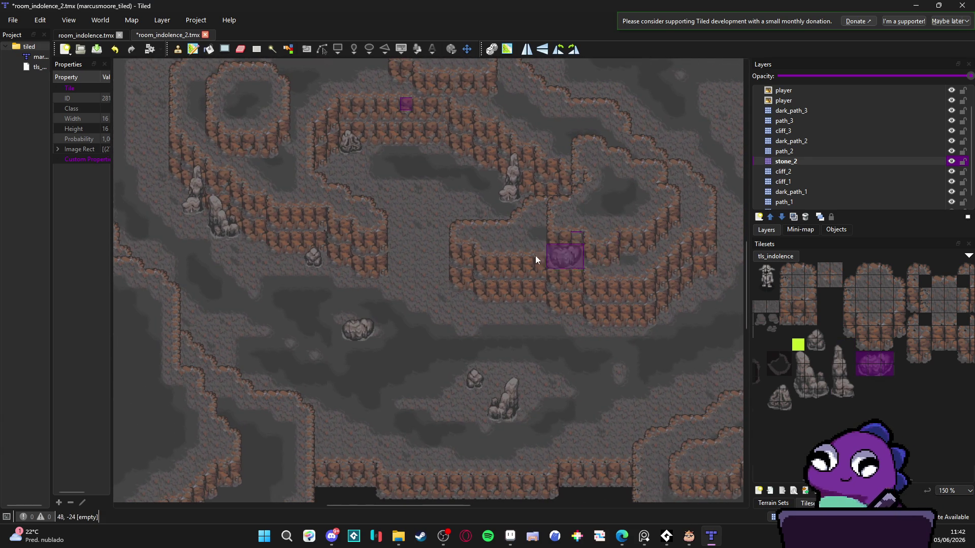
{"action": "scroll", "coordinate": [585, 257], "scroll_direction": "up", "scroll_amount": 5}
{"action": "scroll", "coordinate": [586, 257], "scroll_direction": "left", "scroll_amount": 5}
{"action": "scroll", "coordinate": [468, 285], "scroll_direction": "down", "scroll_amount": 5}
{"action": "scroll", "coordinate": [306, 251], "scroll_direction": "right", "scroll_amount": 15}
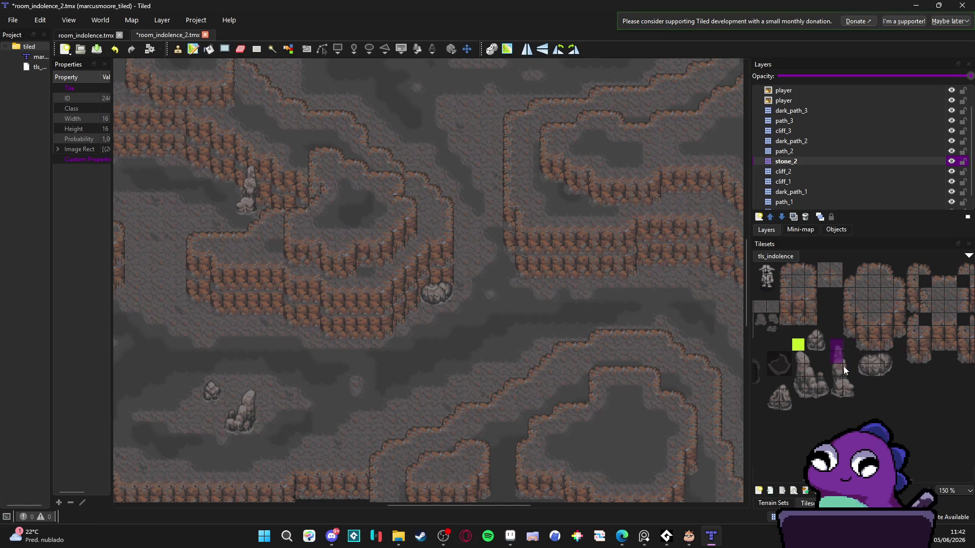
{"action": "left_click_drag", "start_coordinate": [836, 350], "coordinate": [855, 400]}
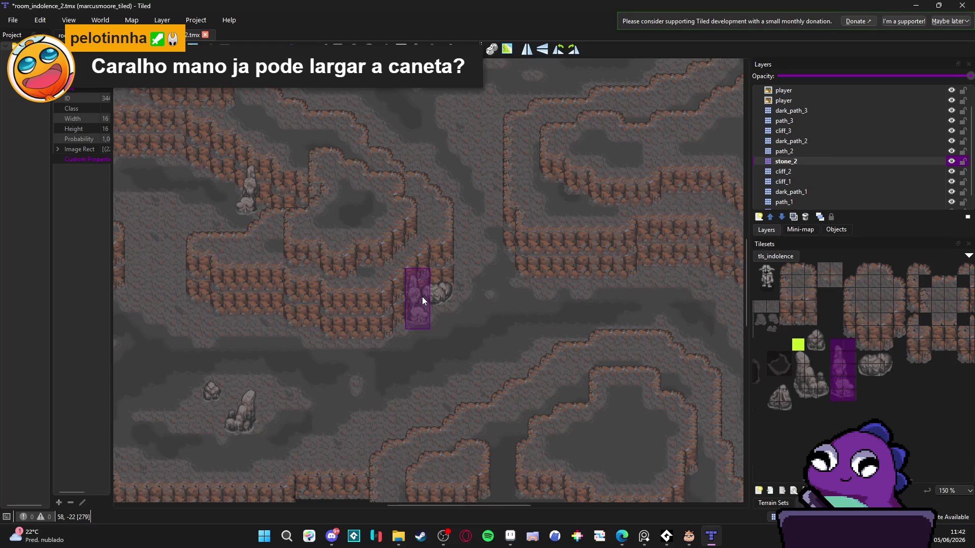
{"action": "key", "text": "ctrl+s"}
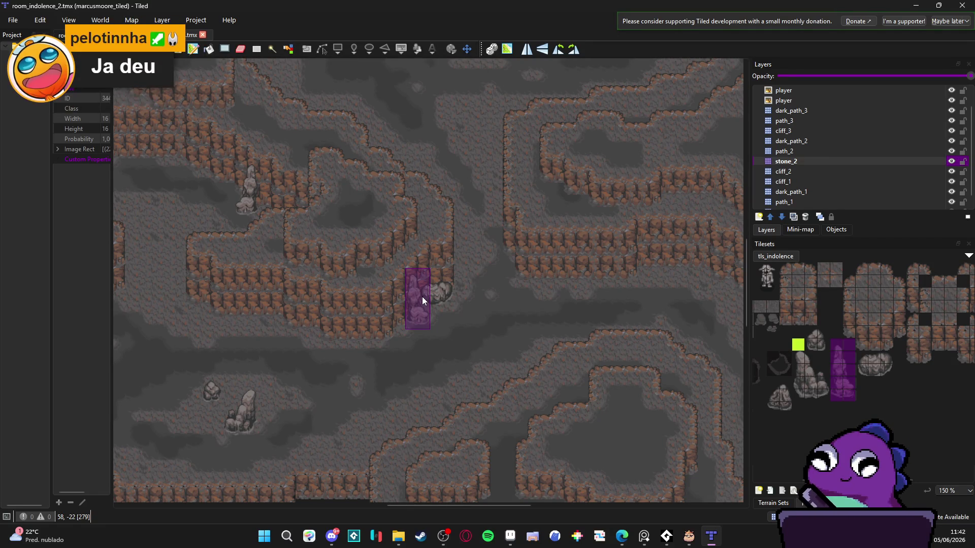
{"action": "left_click", "coordinate": [799, 160]}
Add a new tile layer above stone_2 and name it stone_3.
{"action": "left_click", "coordinate": [758, 217]}
{"action": "left_click", "coordinate": [775, 233]}
{"action": "type", "text": "stone_3"}
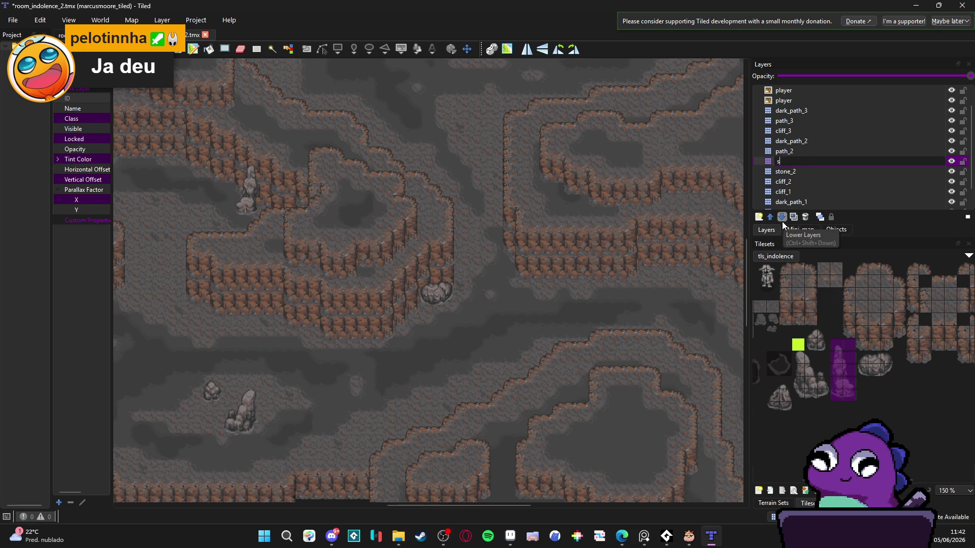
{"action": "key", "text": "Return"}
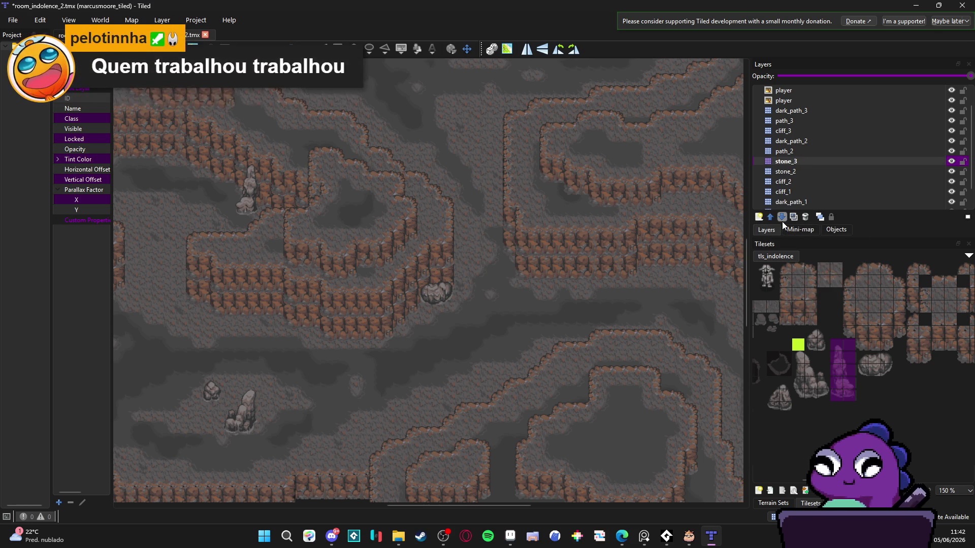
Stamp tall stone columns onto the stone_3 layer.
{"action": "left_click", "coordinate": [423, 300]}
{"action": "left_click_drag", "start_coordinate": [565, 273], "coordinate": [546, 274]}
{"action": "left_click", "coordinate": [792, 172]}
{"action": "mouse_move", "coordinate": [477, 305]}
{"action": "left_mouse_down"}
{"action": "mouse_move", "coordinate": [531, 253]}
{"action": "mouse_move", "coordinate": [520, 257]}
{"action": "left_mouse_up"}
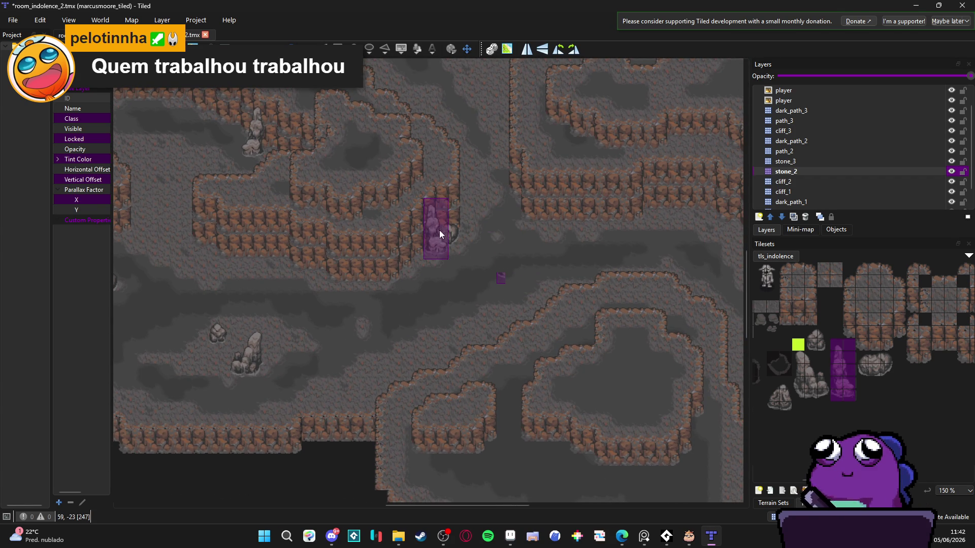
{"action": "left_click", "coordinate": [799, 161]}
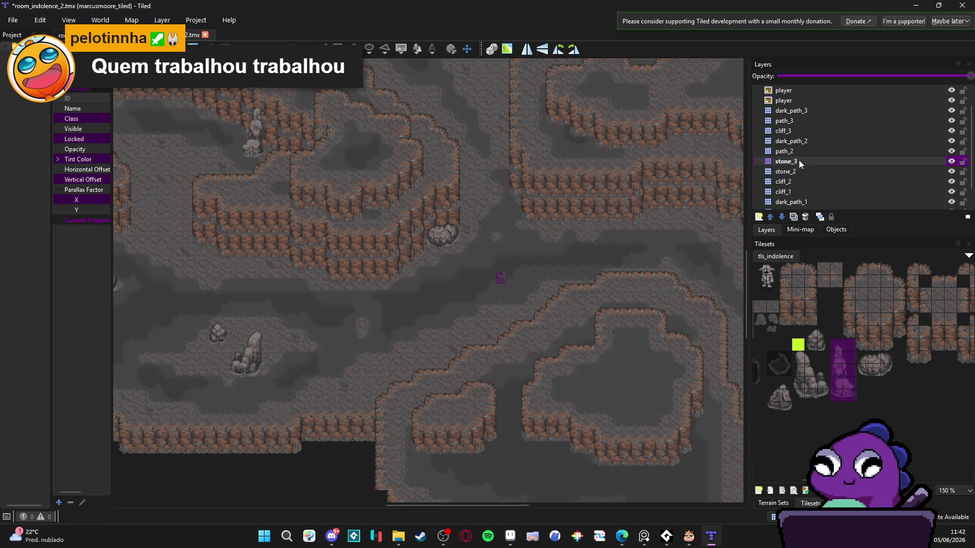
{"action": "left_click", "coordinate": [433, 232]}
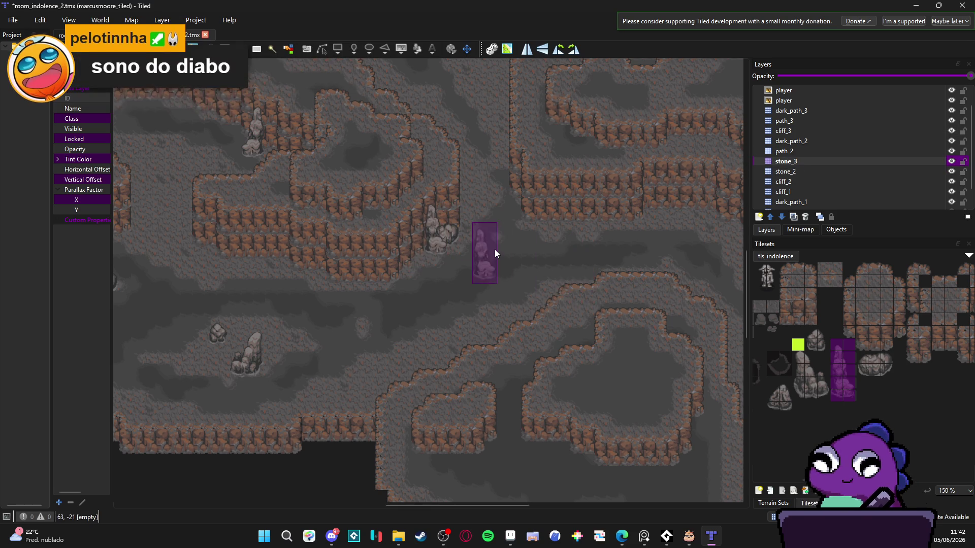
Stamp a rock tile on the floor below the central cliff.
{"action": "scroll", "coordinate": [496, 253], "scroll_direction": "up", "scroll_amount": 2}
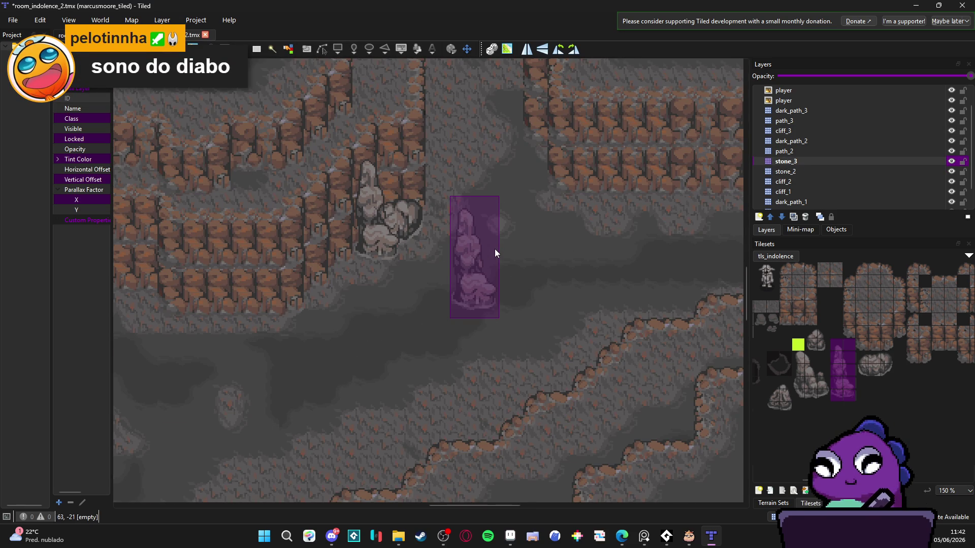
{"action": "scroll", "coordinate": [496, 253], "scroll_direction": "down", "scroll_amount": 1}
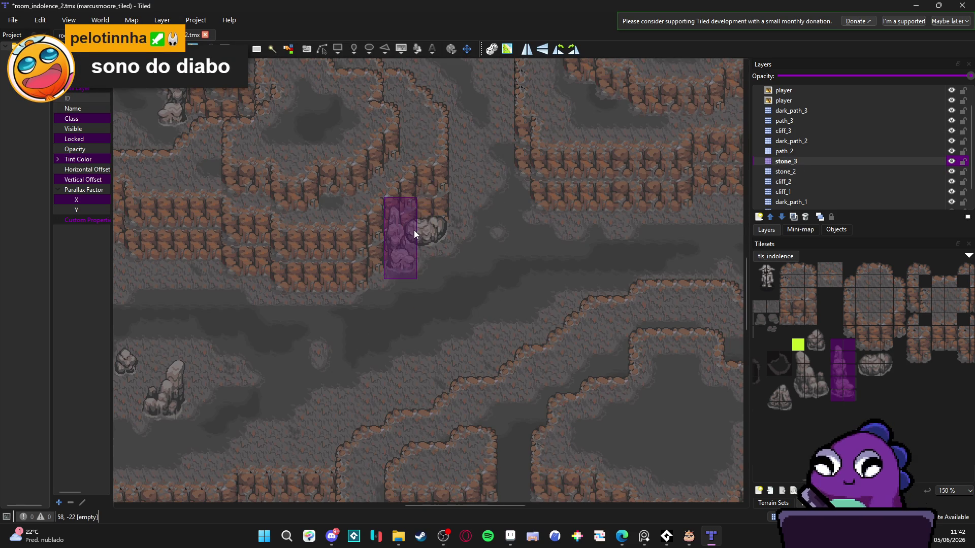
{"action": "scroll", "coordinate": [508, 223], "scroll_direction": "down", "scroll_amount": 1}
{"action": "left_click_drag", "start_coordinate": [463, 240], "coordinate": [505, 273]}
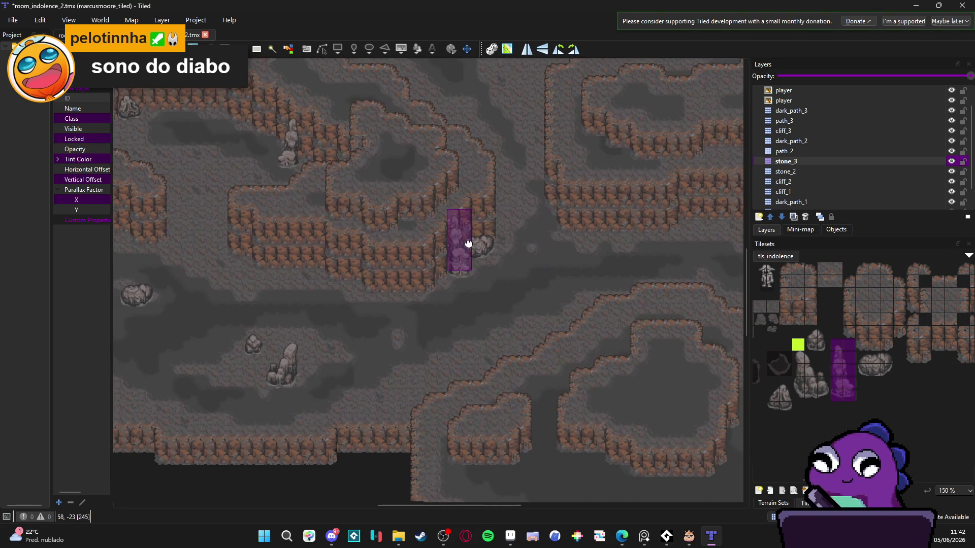
{"action": "scroll", "coordinate": [467, 269], "scroll_direction": "down", "scroll_amount": 1}
{"action": "left_click_drag", "start_coordinate": [427, 267], "coordinate": [464, 303]}
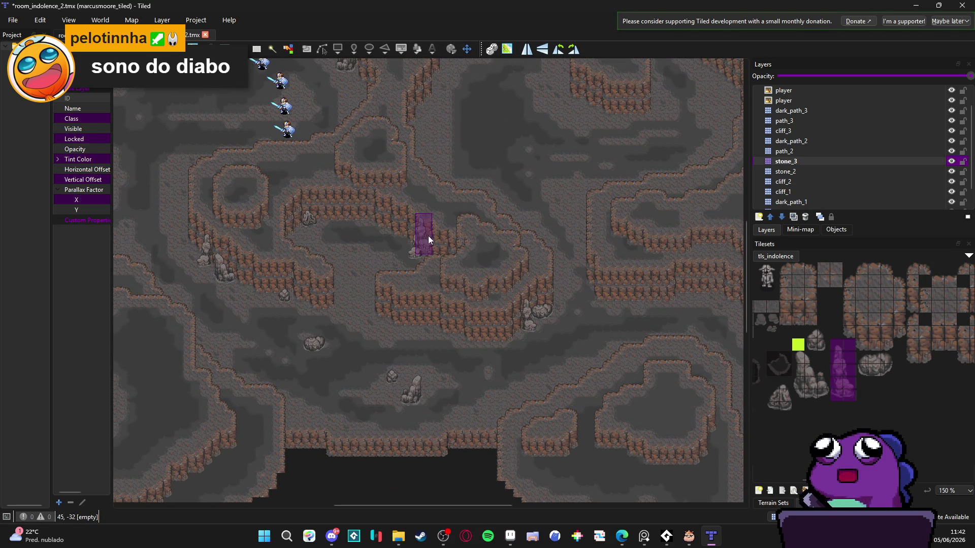
{"action": "scroll", "coordinate": [446, 246], "scroll_direction": "down", "scroll_amount": 1}
{"action": "scroll", "coordinate": [447, 246], "scroll_direction": "right", "scroll_amount": 1}
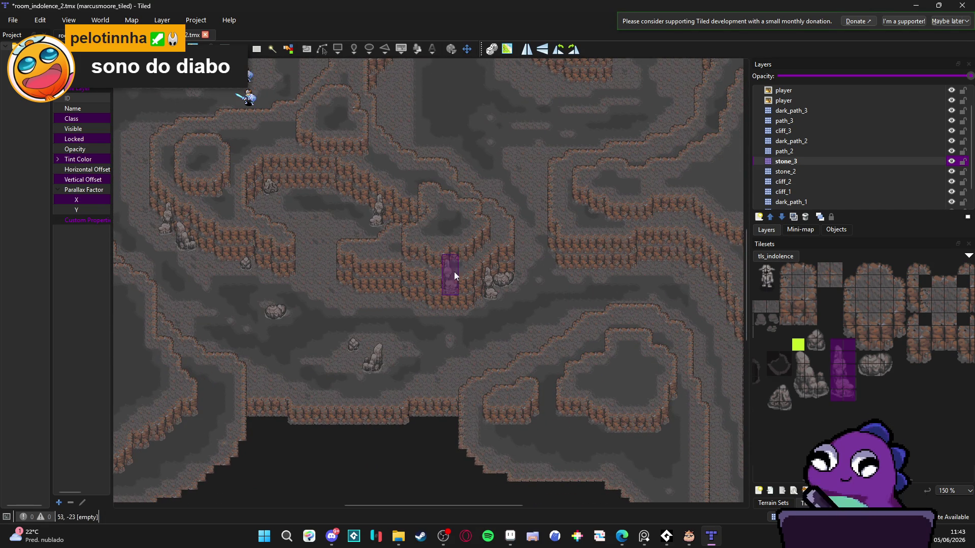
{"action": "scroll", "coordinate": [449, 279], "scroll_direction": "up", "scroll_amount": 2}
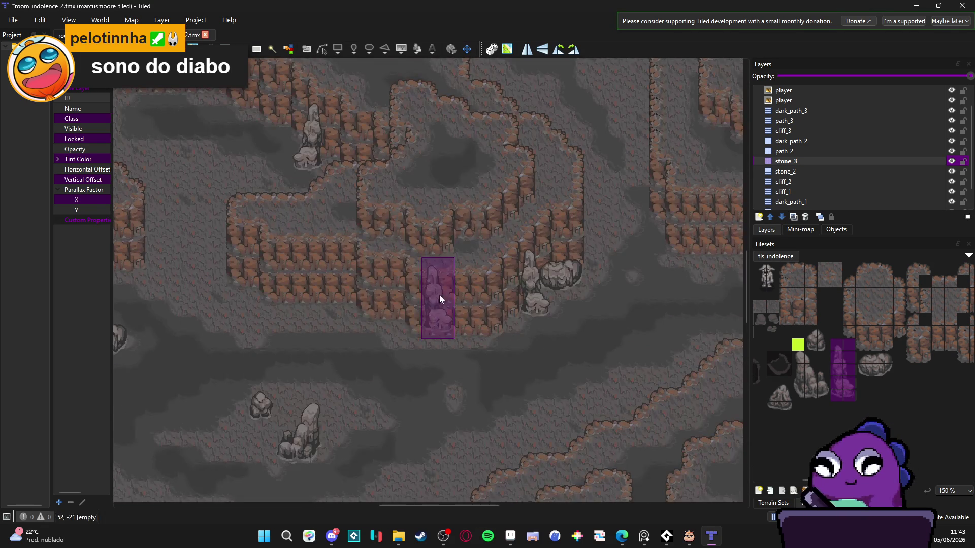
{"action": "left_click", "coordinate": [869, 358]}
{"action": "left_click", "coordinate": [329, 316]}
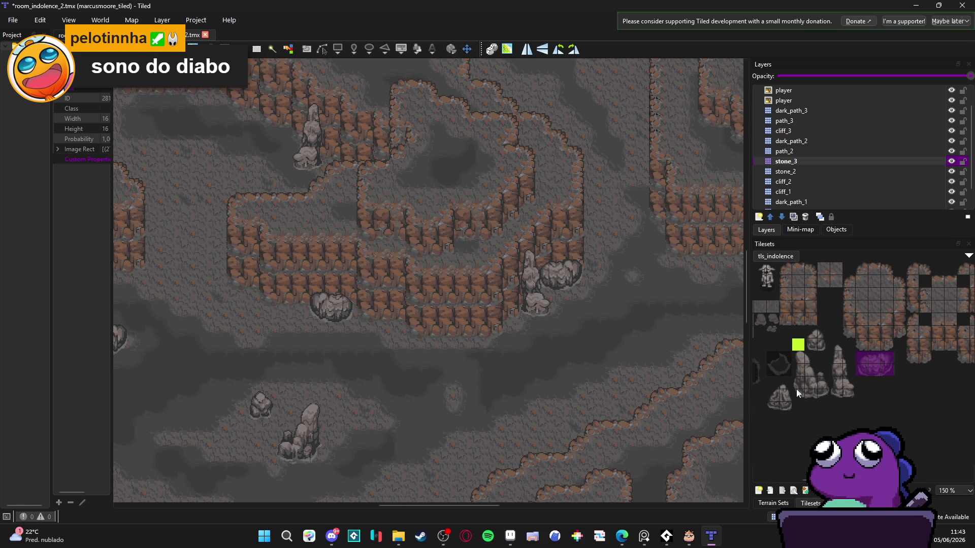
Select a 2x2 small rock block and undo the rock just stamped.
{"action": "scroll", "coordinate": [479, 318], "scroll_direction": "left", "scroll_amount": 1}
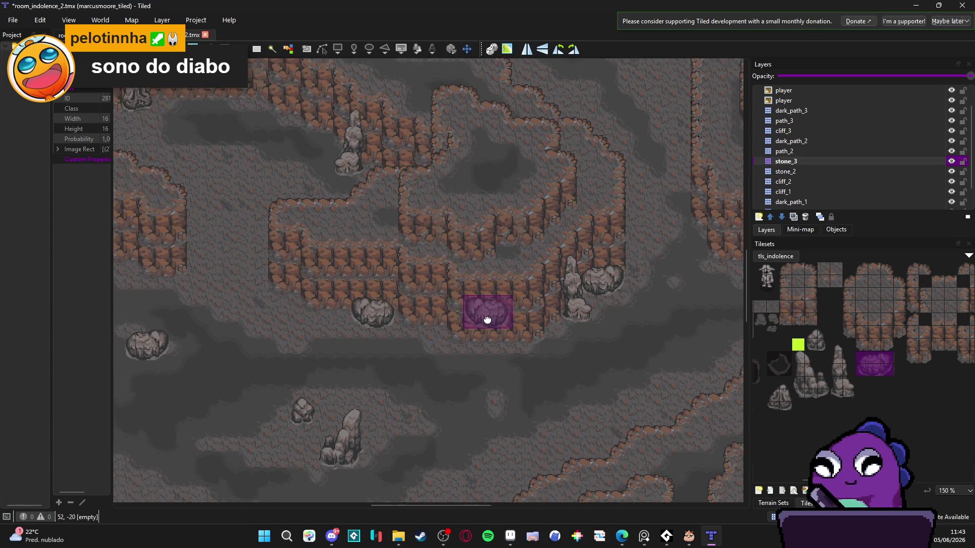
{"action": "scroll", "coordinate": [479, 318], "scroll_direction": "left", "scroll_amount": 2}
{"action": "left_click", "coordinate": [809, 332]}
{"action": "left_click_drag", "start_coordinate": [808, 333], "coordinate": [818, 347]}
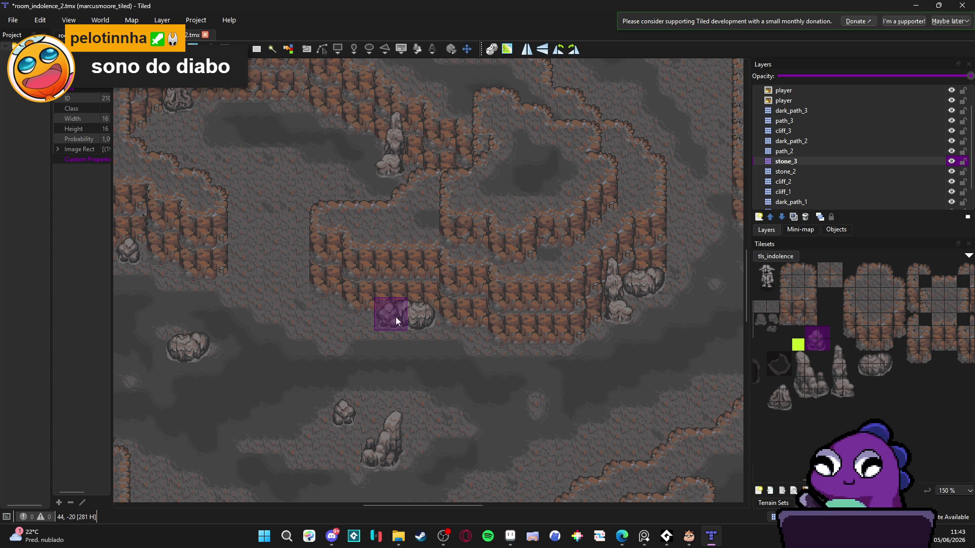
{"action": "key", "text": "ctrl+z"}
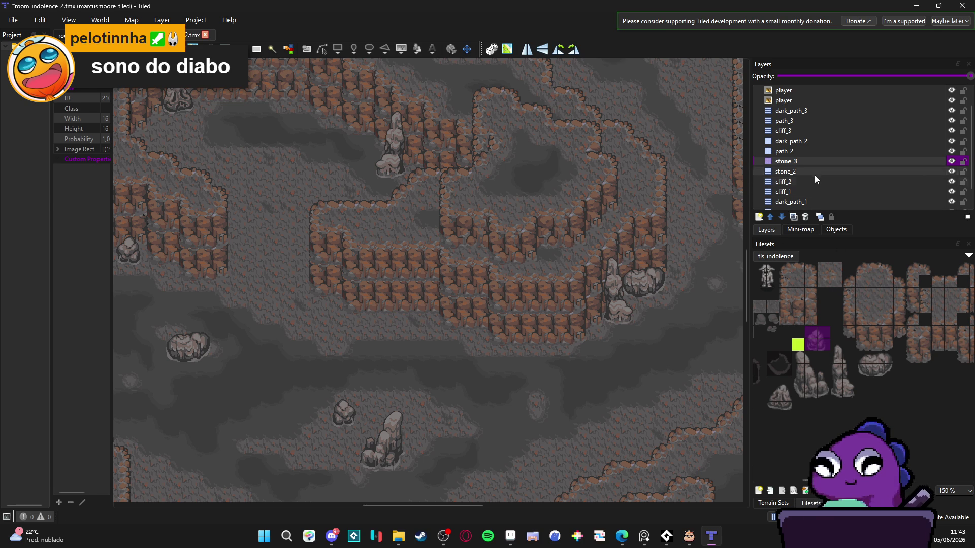
On stone_2, place a large 3x2 boulder below the central cliff and a small 2x2 rock nearby.
{"action": "left_click", "coordinate": [812, 172]}
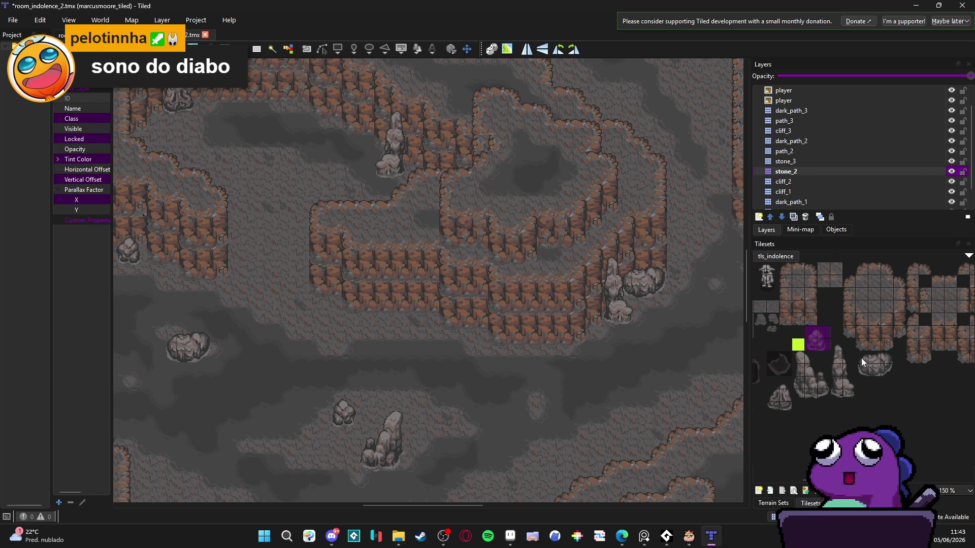
{"action": "left_click_drag", "start_coordinate": [861, 357], "coordinate": [883, 366]}
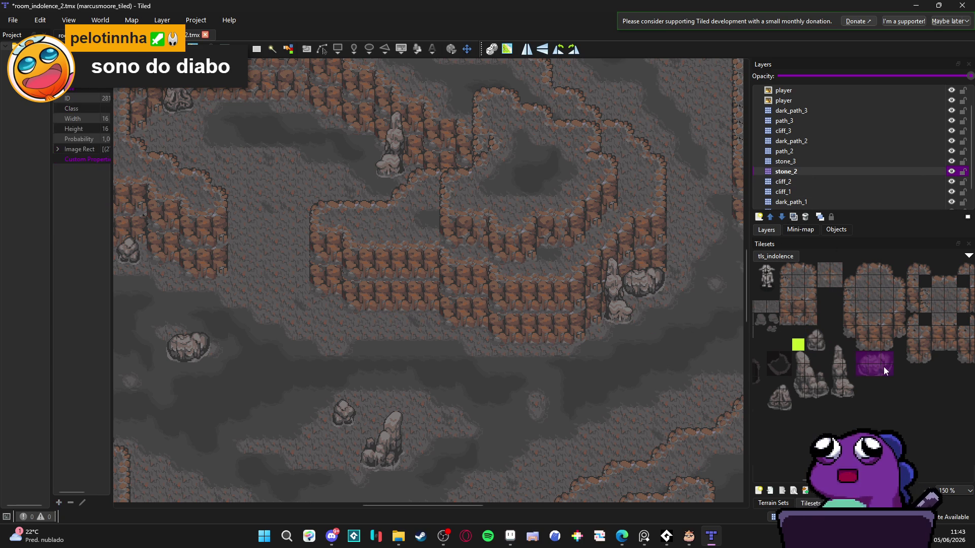
{"action": "left_click", "coordinate": [421, 318]}
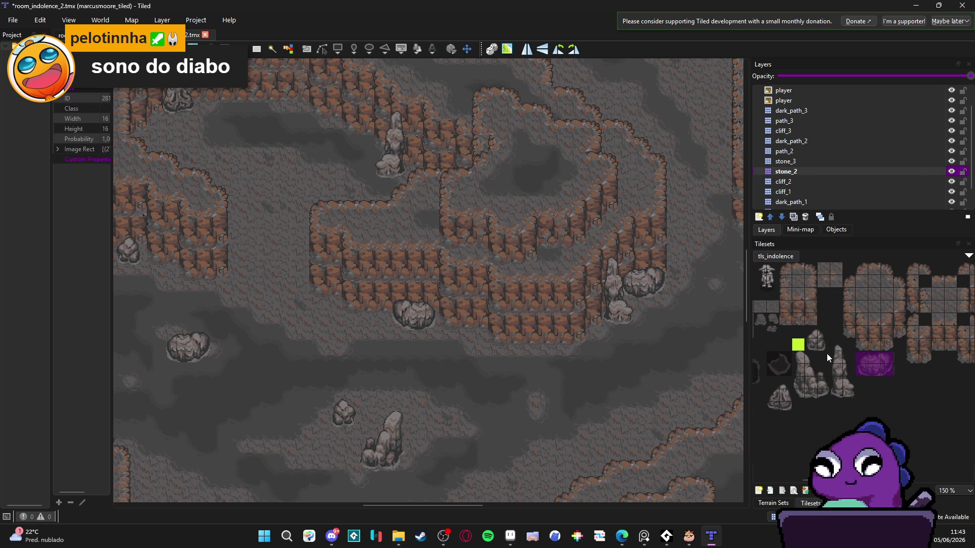
{"action": "left_click_drag", "start_coordinate": [809, 337], "coordinate": [819, 343]}
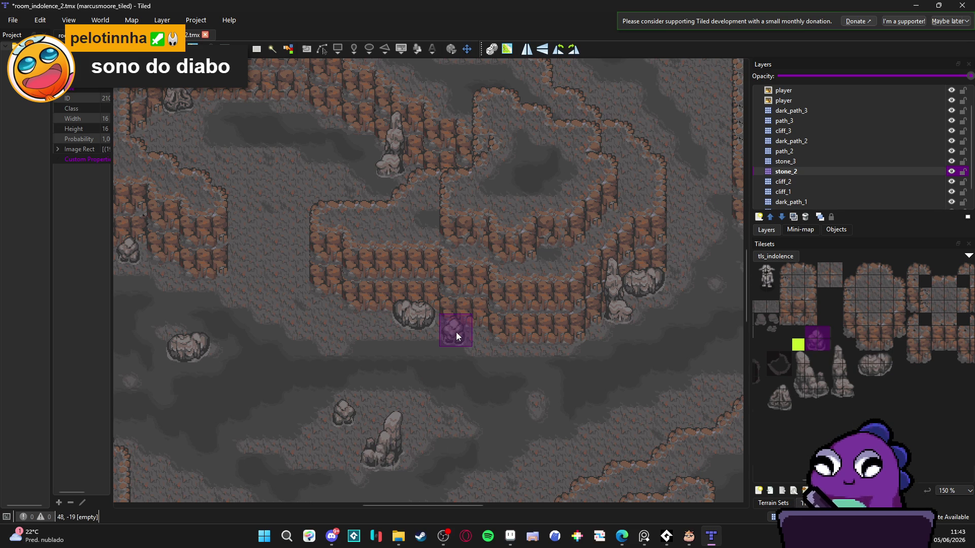
{"action": "left_click", "coordinate": [492, 333]}
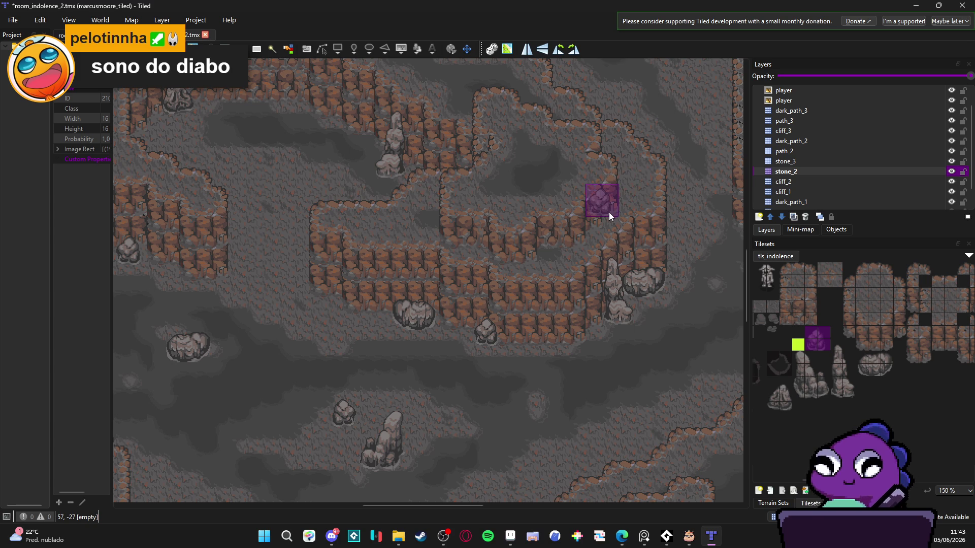
Stamp another small rock on the cave floor and save the map.
{"action": "scroll", "coordinate": [619, 225], "scroll_direction": "right", "scroll_amount": 1}
{"action": "scroll", "coordinate": [548, 205], "scroll_direction": "down", "scroll_amount": 1}
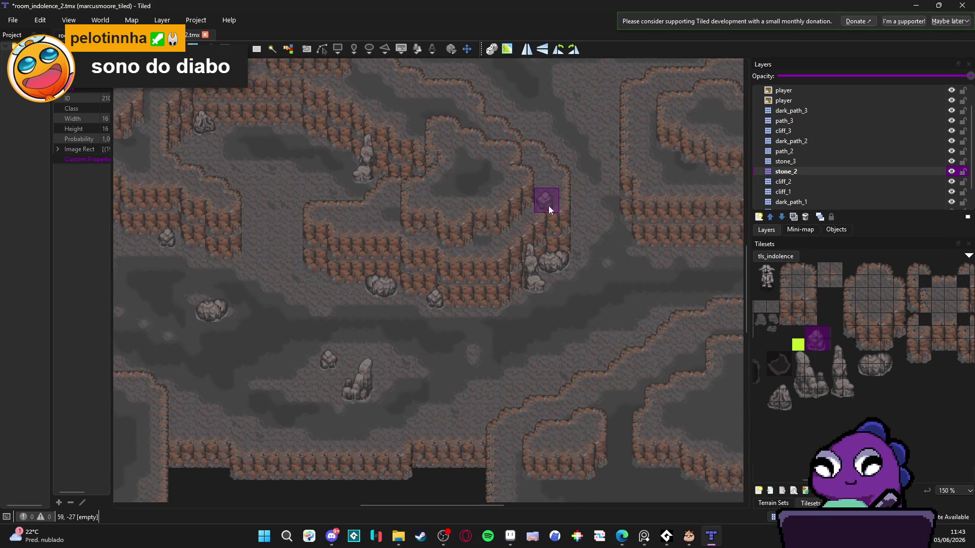
{"action": "scroll", "coordinate": [548, 206], "scroll_direction": "right", "scroll_amount": 3}
{"action": "key", "text": "ctrl+s"}
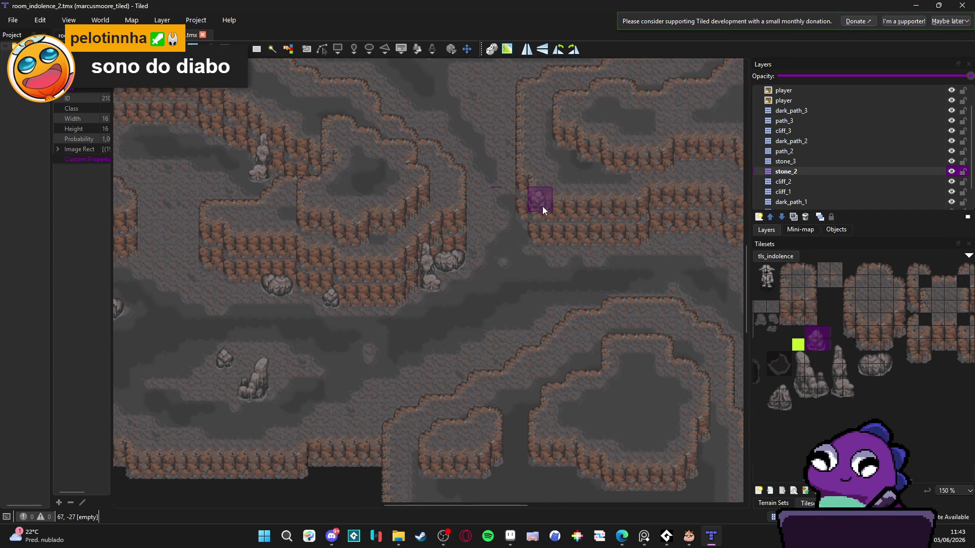
{"action": "left_click", "coordinate": [492, 364]}
{"action": "scroll", "coordinate": [601, 254], "scroll_direction": "up", "scroll_amount": 5}
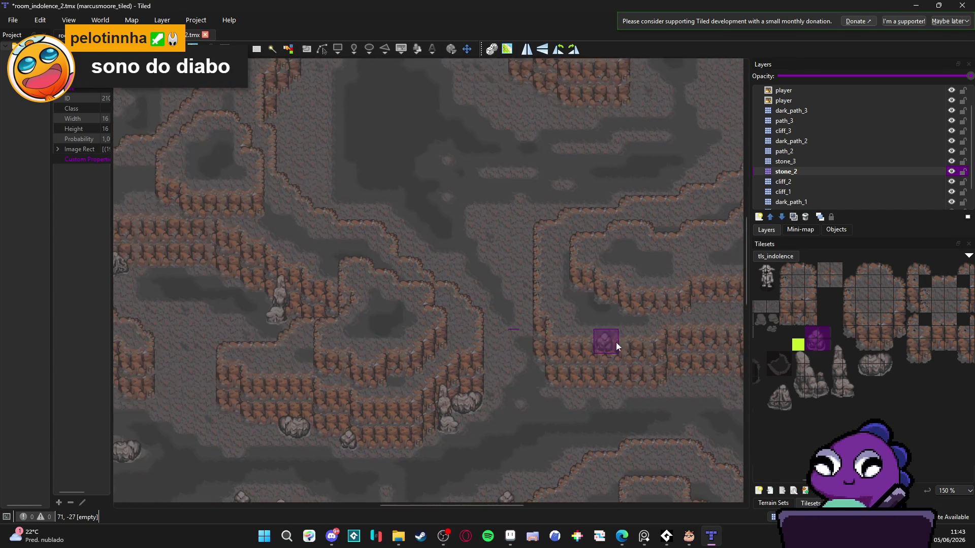
{"action": "key", "text": "ctrl+s"}
{"action": "scroll", "coordinate": [379, 349], "scroll_direction": "down", "scroll_amount": 5}
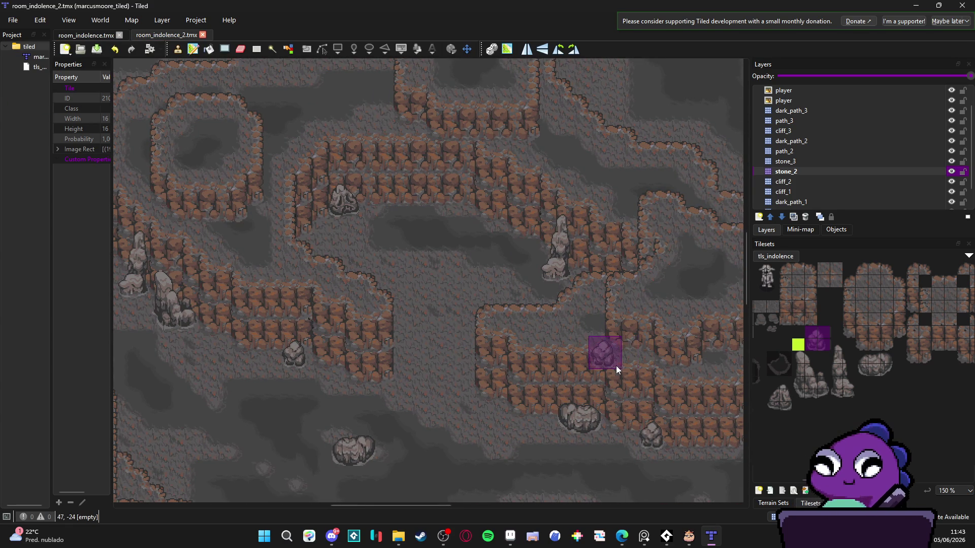
{"action": "scroll", "coordinate": [462, 362], "scroll_direction": "left", "scroll_amount": 4}
{"action": "scroll", "coordinate": [360, 312], "scroll_direction": "down", "scroll_amount": 1}
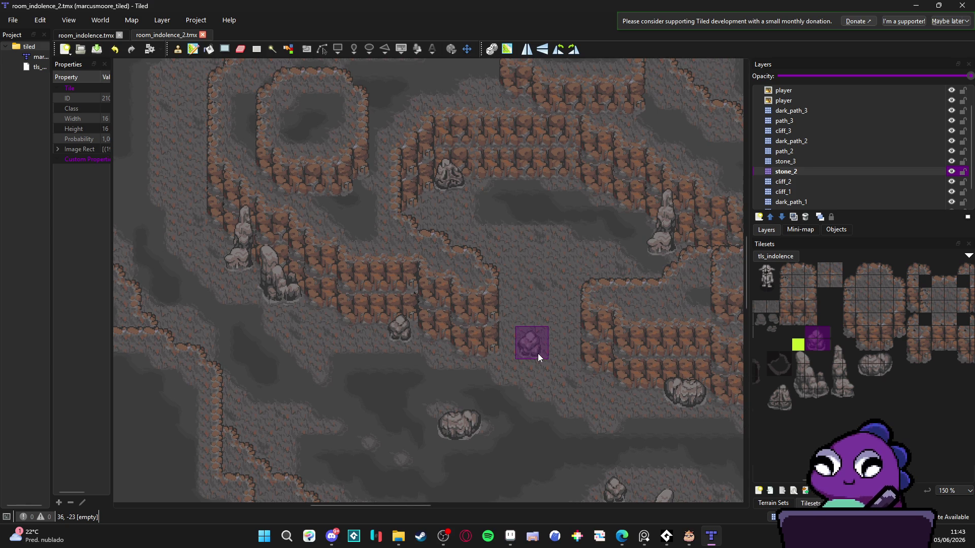
{"action": "scroll", "coordinate": [508, 355], "scroll_direction": "right", "scroll_amount": 2}
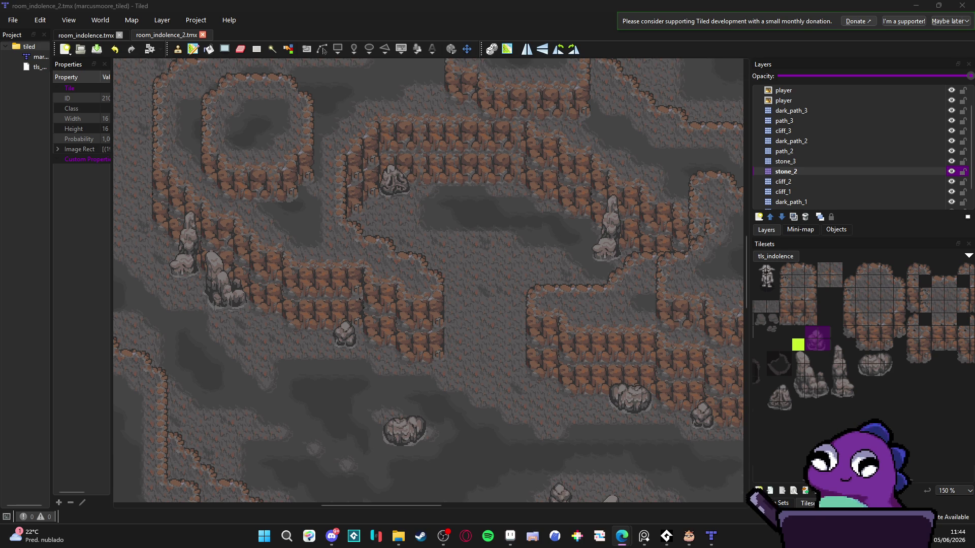
Place a tall stalagmite in the eastern corridor beside the cliff.
{"action": "mouse_move", "coordinate": [507, 272]}
{"action": "left_mouse_down"}
{"action": "mouse_move", "coordinate": [359, 218]}
{"action": "mouse_move", "coordinate": [428, 270]}
{"action": "mouse_move", "coordinate": [401, 279]}
{"action": "mouse_move", "coordinate": [538, 290]}
{"action": "mouse_move", "coordinate": [552, 268]}
{"action": "mouse_move", "coordinate": [528, 225]}
{"action": "mouse_move", "coordinate": [485, 220]}
{"action": "mouse_move", "coordinate": [372, 263]}
{"action": "left_mouse_up"}
{"action": "left_click_drag", "start_coordinate": [833, 347], "coordinate": [851, 396]}
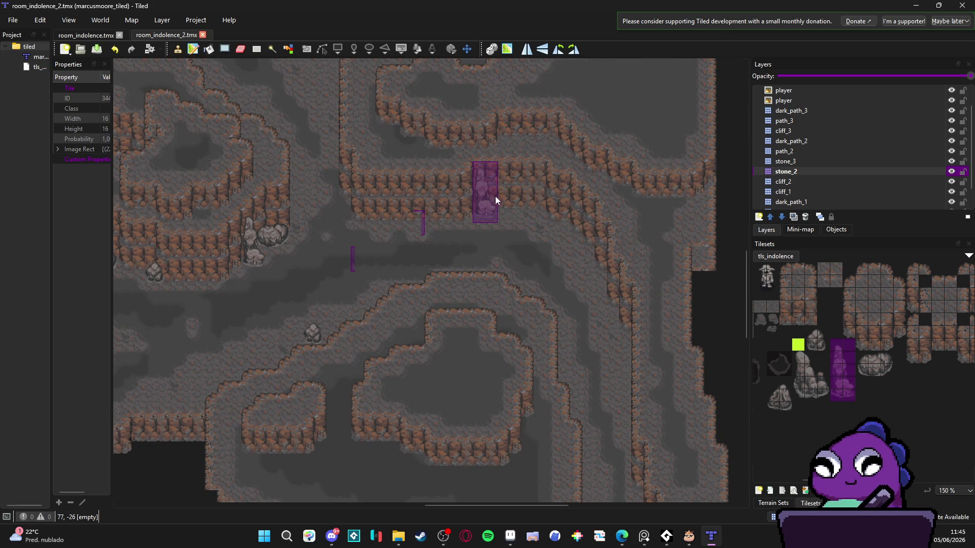
{"action": "left_click", "coordinate": [542, 201]}
{"action": "scroll", "coordinate": [577, 253], "scroll_direction": "up", "scroll_amount": 3}
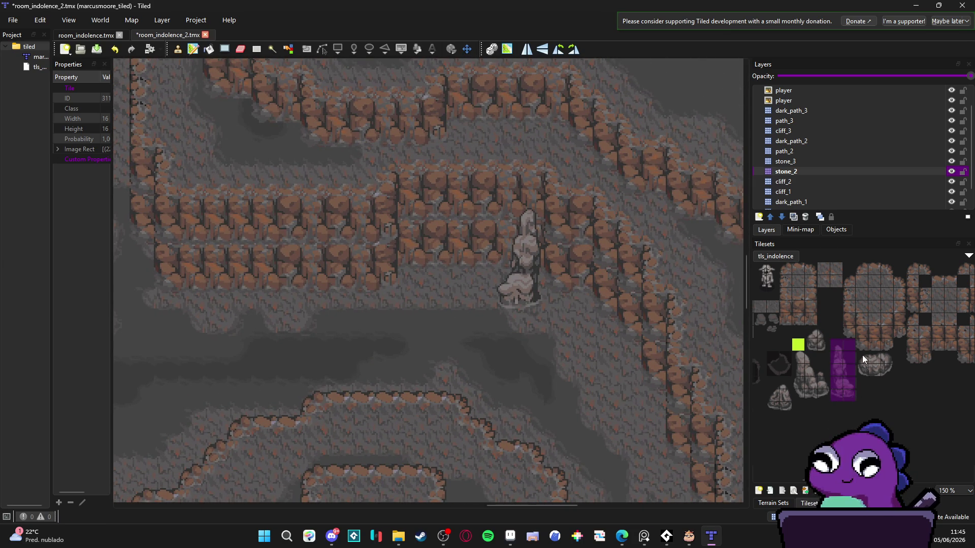
Place a wide boulder below the cliff wall and select the small 2x2 rock.
{"action": "left_click_drag", "start_coordinate": [862, 354], "coordinate": [888, 372]}
{"action": "left_click", "coordinate": [436, 279]}
{"action": "scroll", "coordinate": [446, 367], "scroll_direction": "left", "scroll_amount": 1}
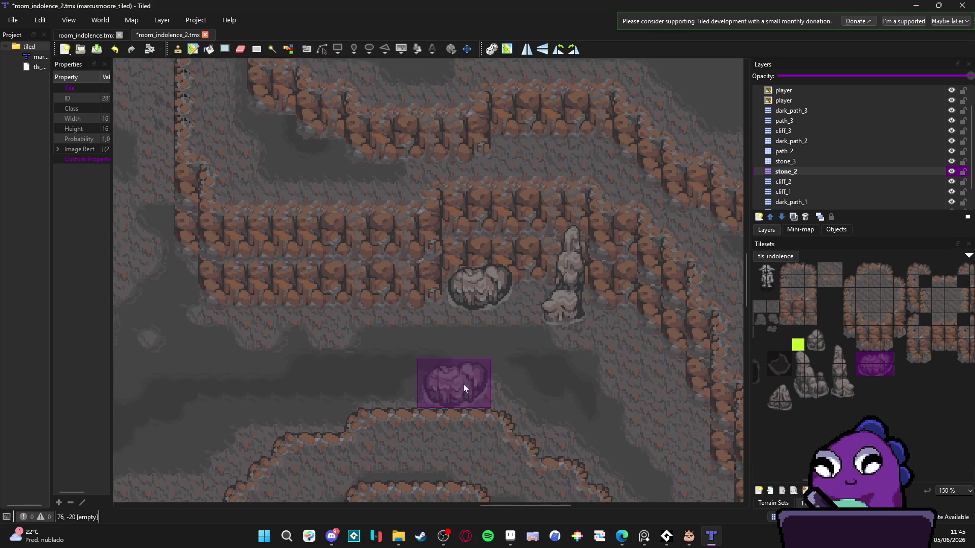
{"action": "left_click_drag", "start_coordinate": [812, 334], "coordinate": [822, 346]}
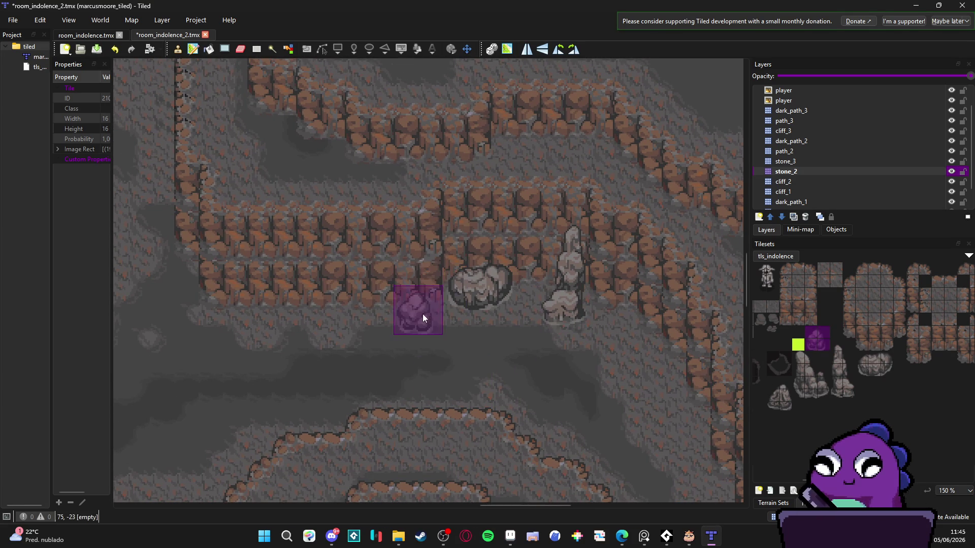
{"action": "scroll", "coordinate": [424, 319], "scroll_direction": "down", "scroll_amount": 2}
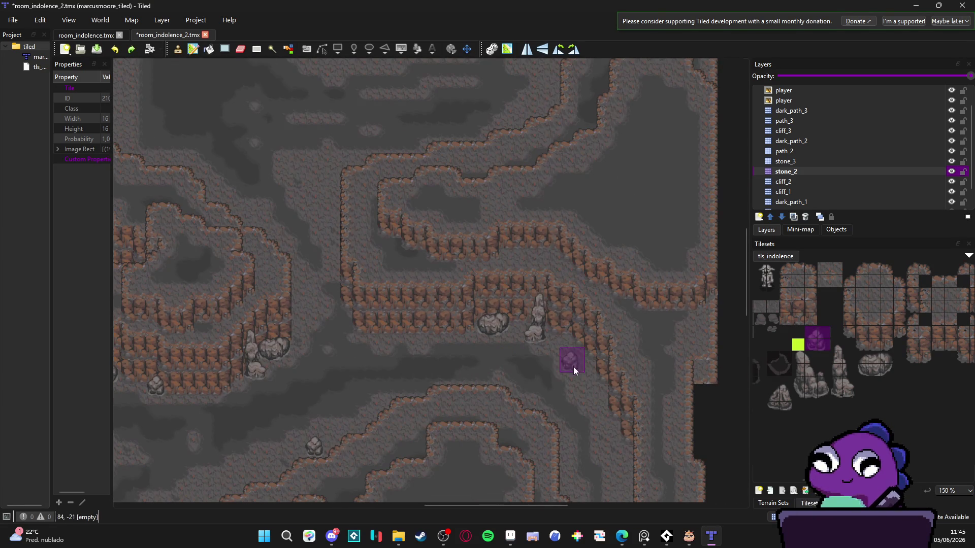
{"action": "left_click", "coordinate": [330, 528]}
{"action": "left_click", "coordinate": [330, 528]}
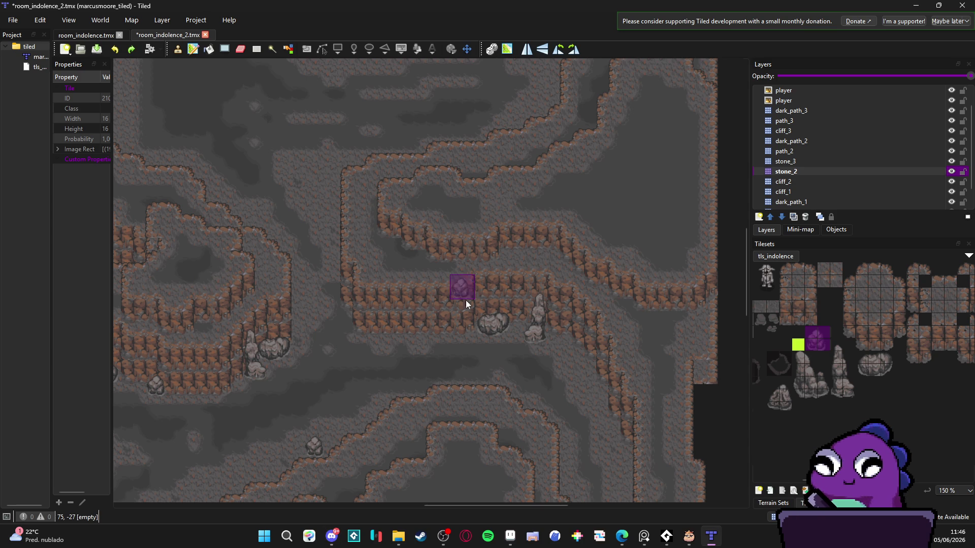
Save the map and place a tall stalagmite at the top of the corridor.
{"action": "scroll", "coordinate": [464, 283], "scroll_direction": "down", "scroll_amount": 5}
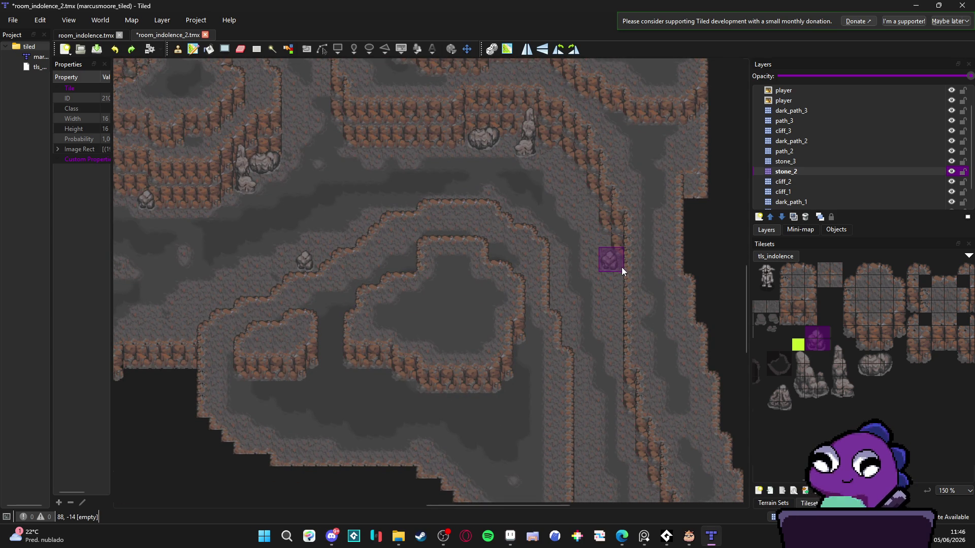
{"action": "scroll", "coordinate": [622, 267], "scroll_direction": "down", "scroll_amount": 3}
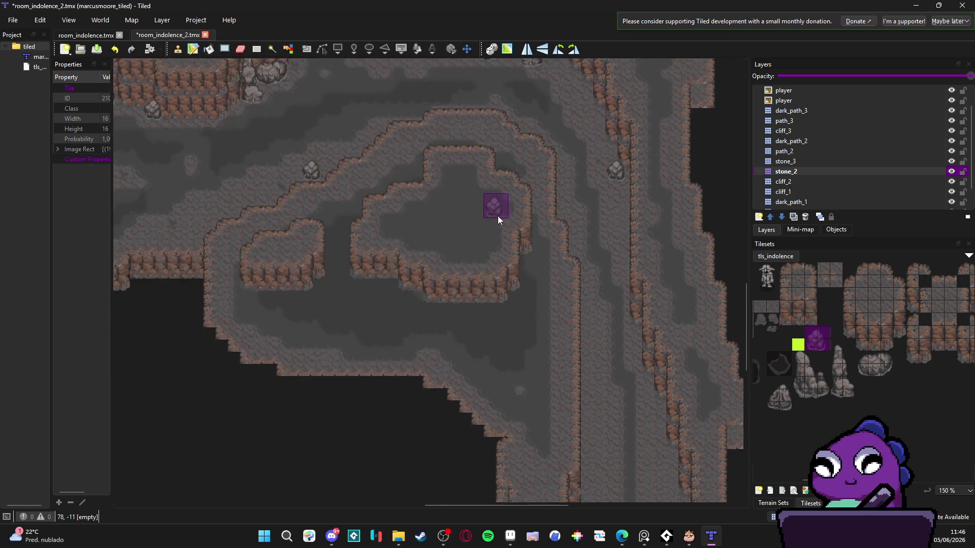
{"action": "key", "text": "ctrl+s"}
{"action": "scroll", "coordinate": [513, 239], "scroll_direction": "up", "scroll_amount": 2}
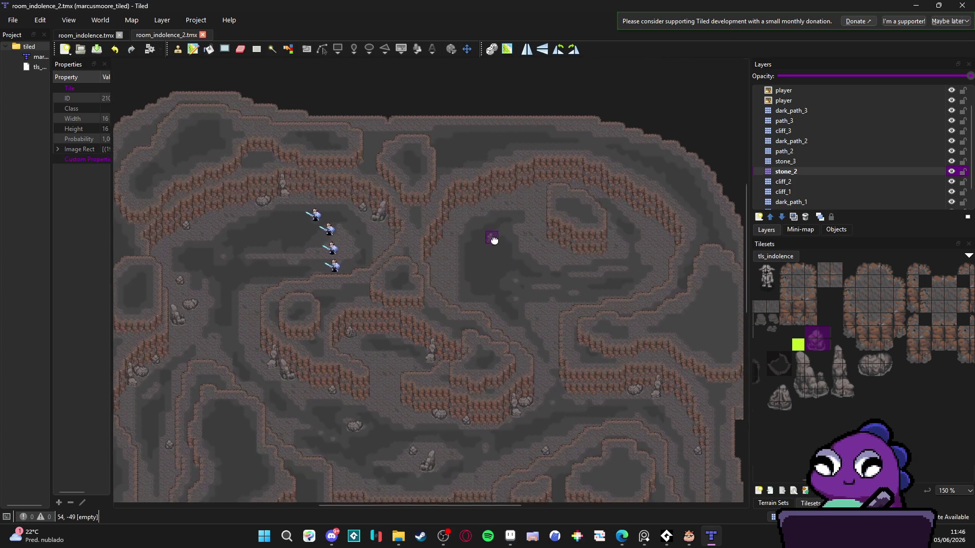
{"action": "scroll", "coordinate": [434, 284], "scroll_direction": "up", "scroll_amount": 2}
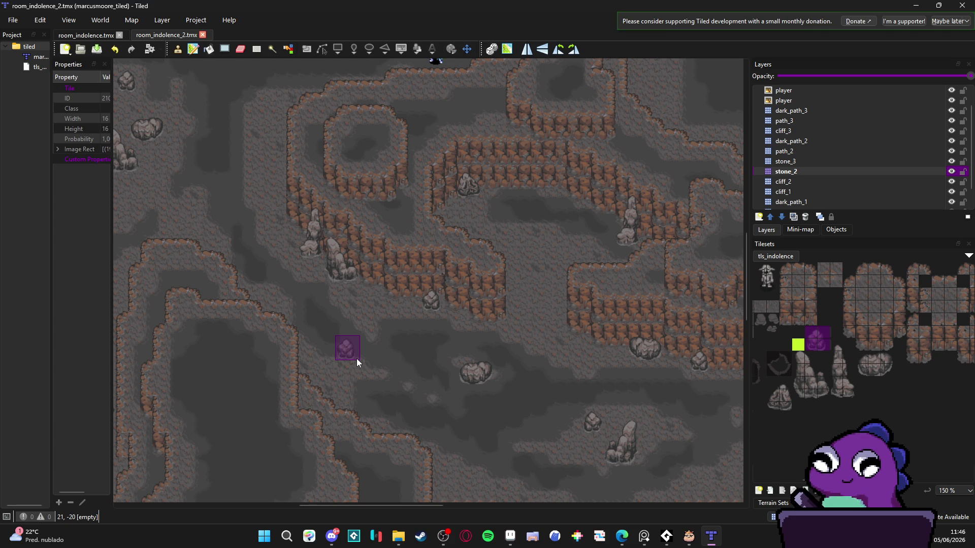
{"action": "scroll", "coordinate": [516, 372], "scroll_direction": "up", "scroll_amount": 5}
{"action": "scroll", "coordinate": [515, 372], "scroll_direction": "right", "scroll_amount": 5}
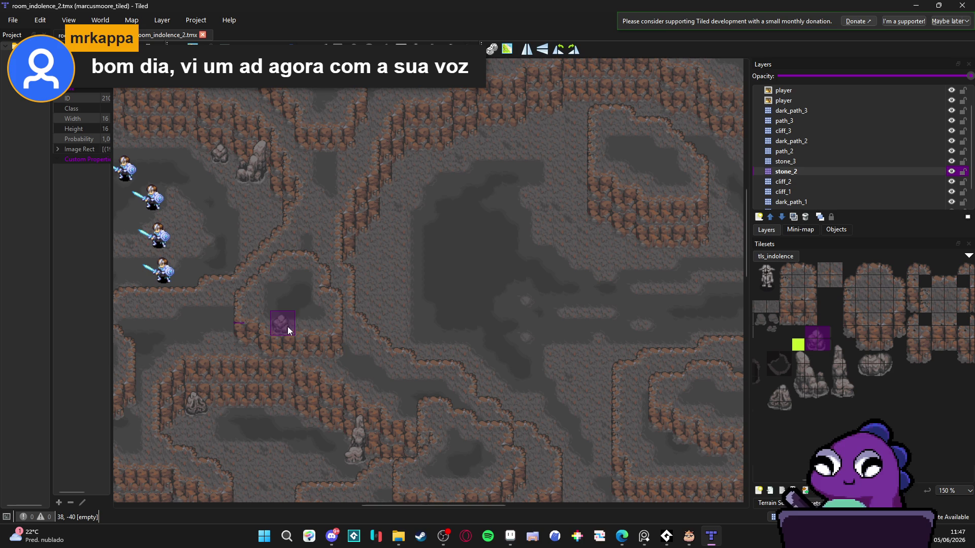
{"action": "left_click_drag", "start_coordinate": [836, 341], "coordinate": [850, 400]}
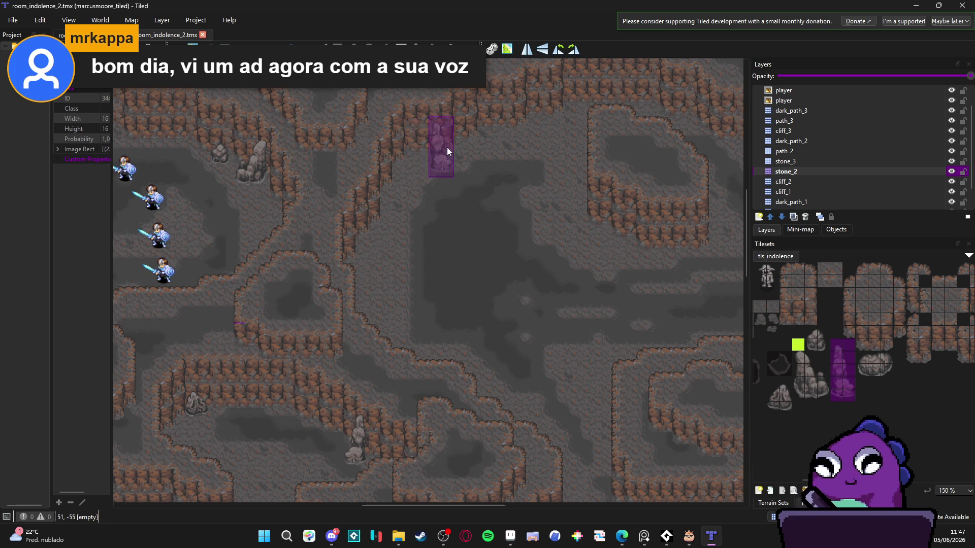
{"action": "left_click", "coordinate": [497, 115]}
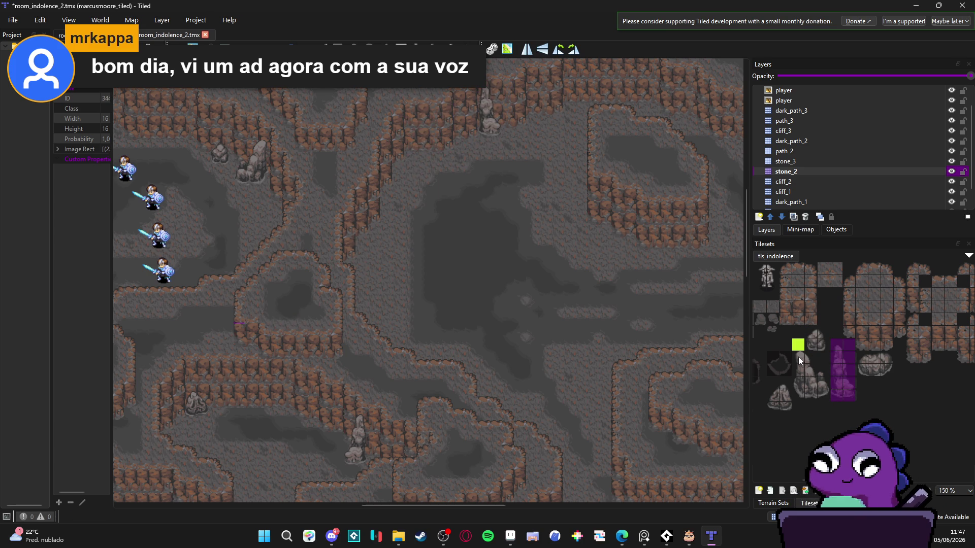
Stamp a tall stone cluster on the upper cliff and a small stone nearby.
{"action": "left_click_drag", "start_coordinate": [799, 358], "coordinate": [826, 392]}
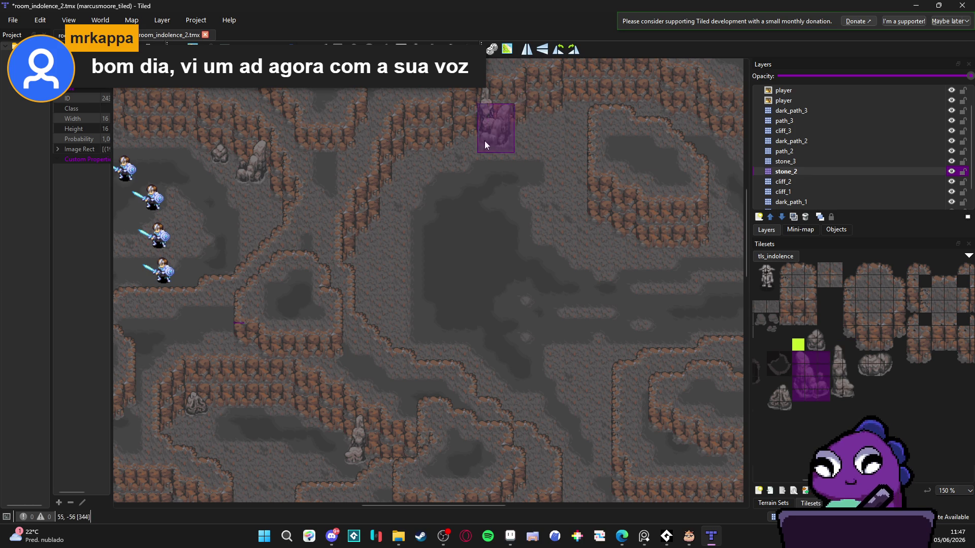
{"action": "left_click", "coordinate": [454, 144]}
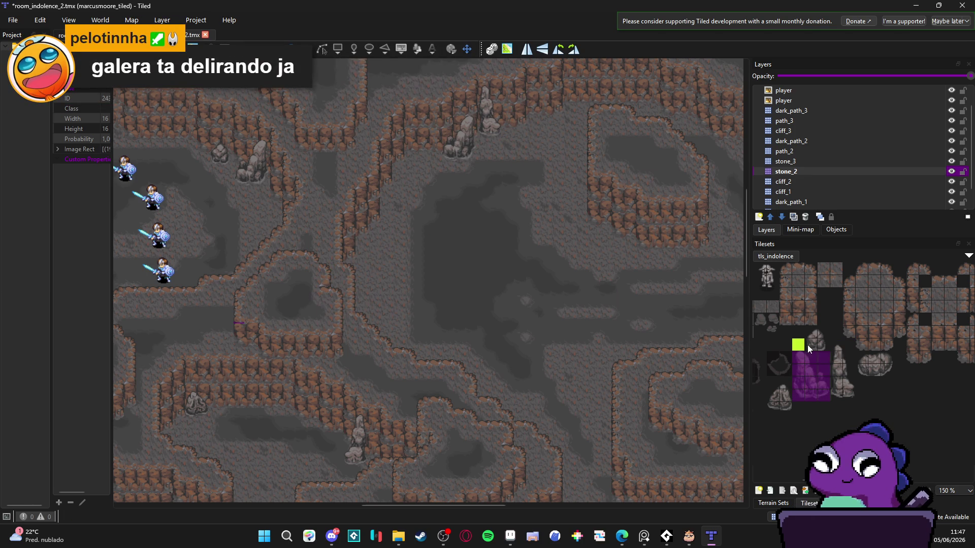
{"action": "left_click_drag", "start_coordinate": [811, 336], "coordinate": [823, 347]}
{"action": "scroll", "coordinate": [429, 375], "scroll_direction": "up", "scroll_amount": 5}
{"action": "left_click", "coordinate": [502, 257]}
{"action": "scroll", "coordinate": [413, 361], "scroll_direction": "down", "scroll_amount": 3}
{"action": "left_click_drag", "start_coordinate": [409, 285], "coordinate": [404, 261]}
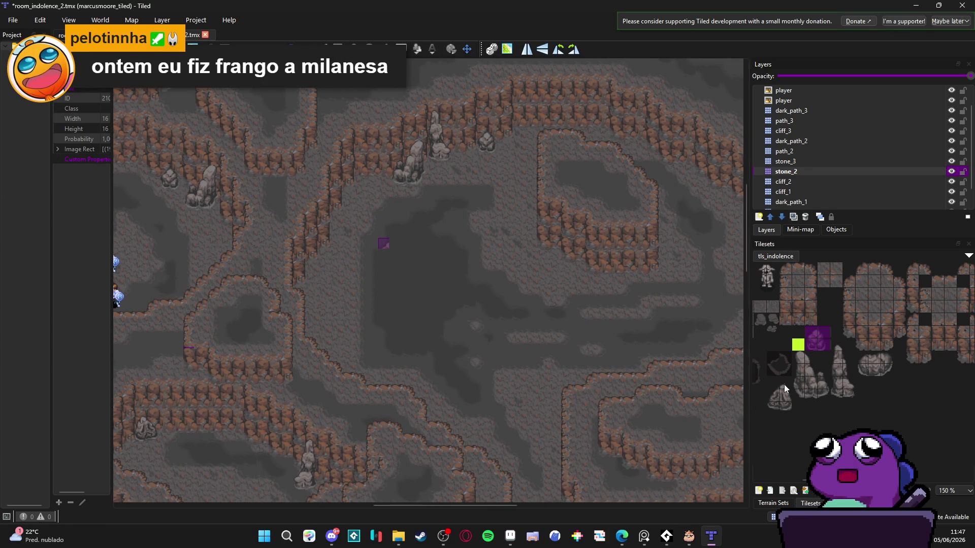
Place the round boulder at the foot of the right-hand chamber's lower cliff.
{"action": "left_click_drag", "start_coordinate": [801, 355], "coordinate": [828, 392]}
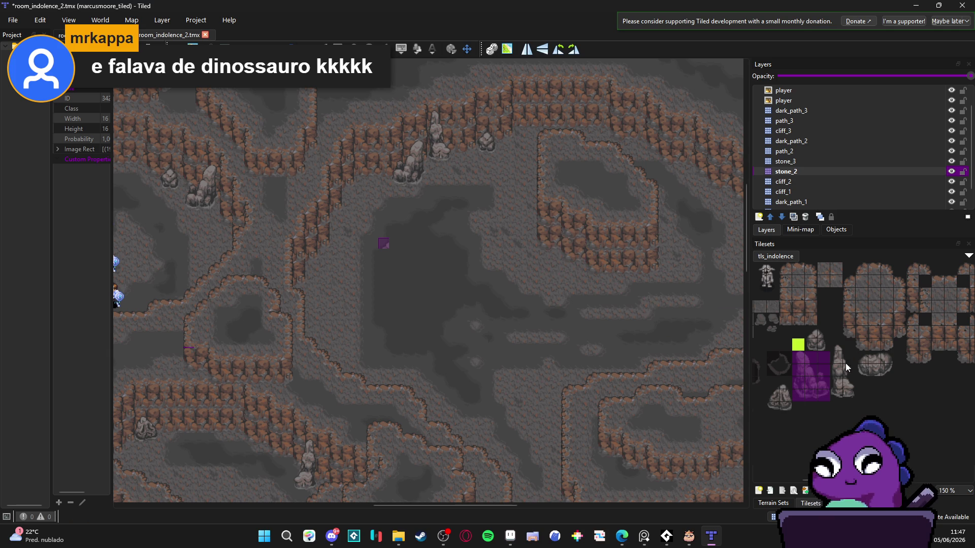
{"action": "left_click_drag", "start_coordinate": [858, 356], "coordinate": [888, 370]}
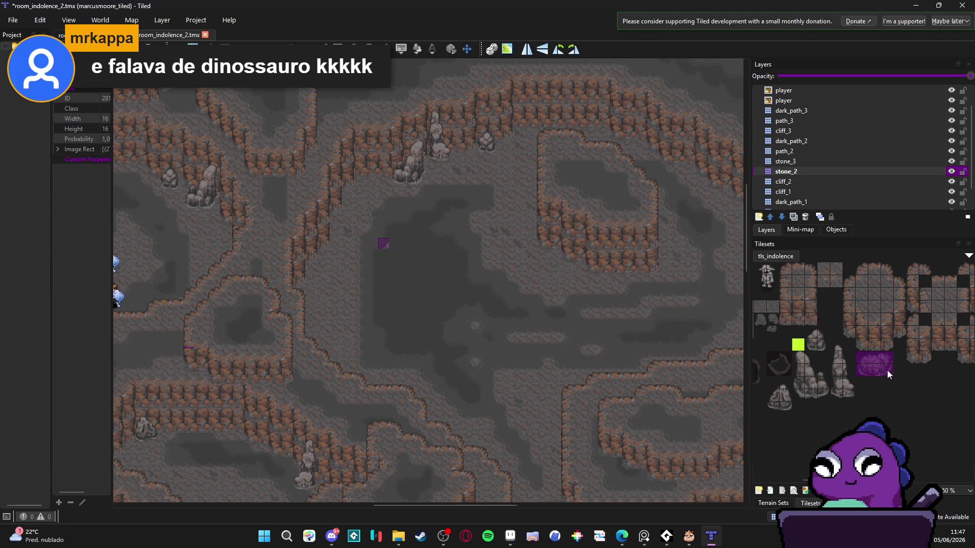
{"action": "left_click", "coordinate": [567, 263]}
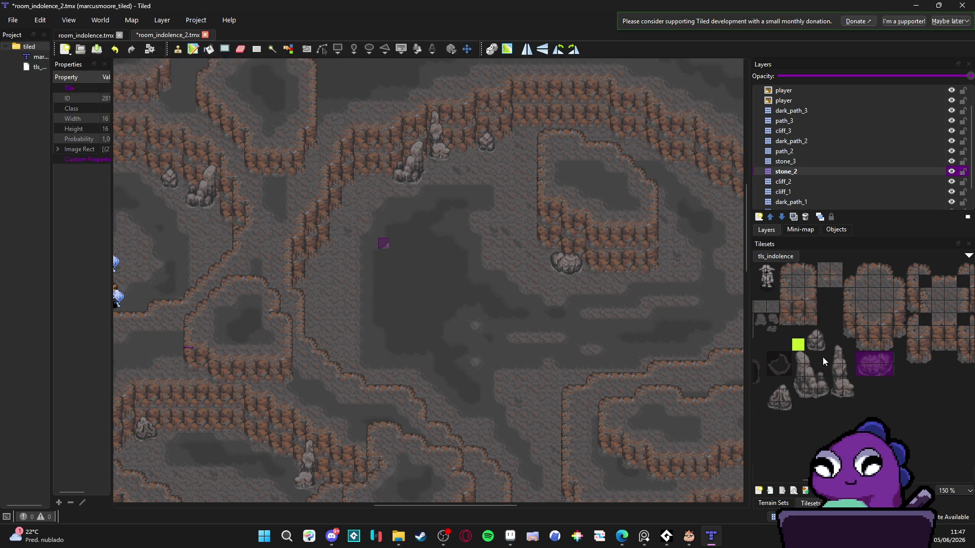
{"action": "scroll", "coordinate": [612, 247], "scroll_direction": "up", "scroll_amount": 1}
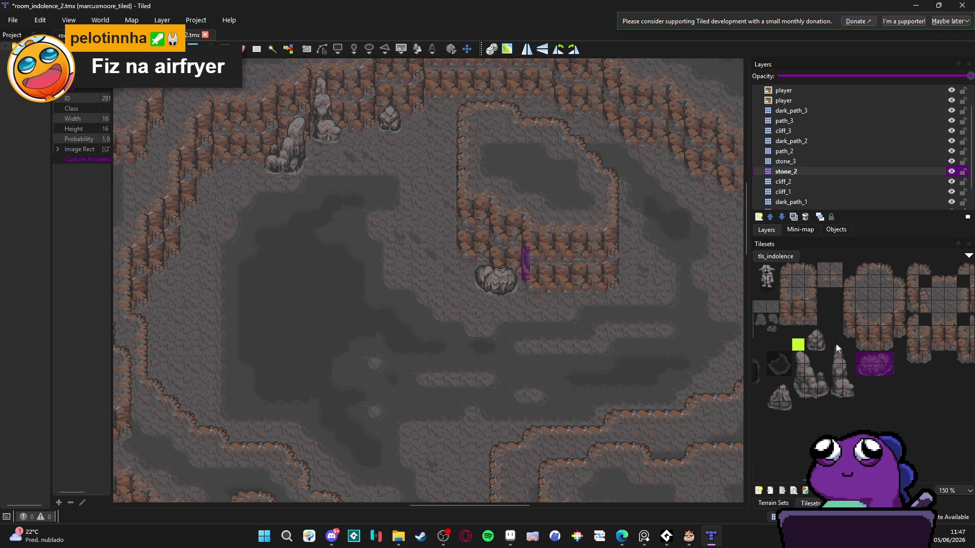
{"action": "left_click_drag", "start_coordinate": [835, 343], "coordinate": [847, 393]}
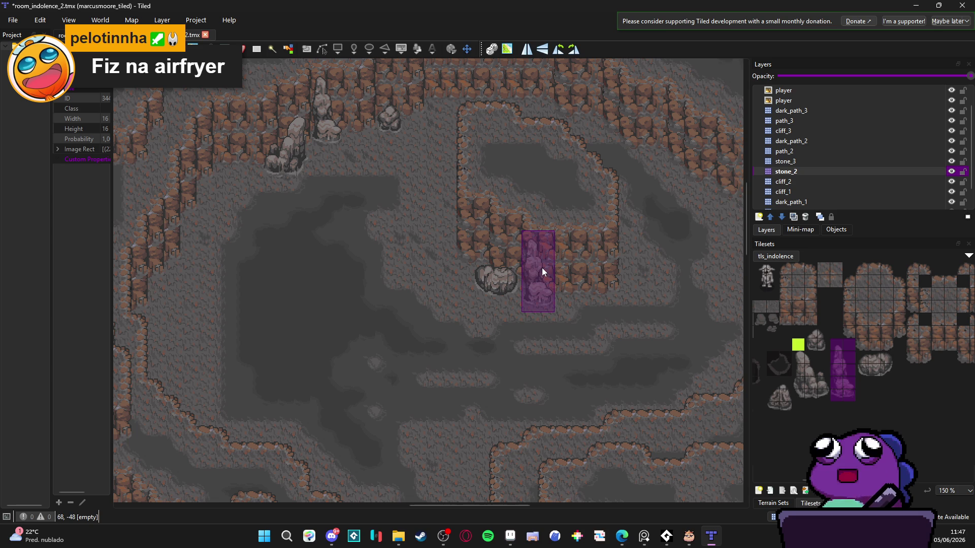
{"action": "left_click", "coordinate": [804, 161]}
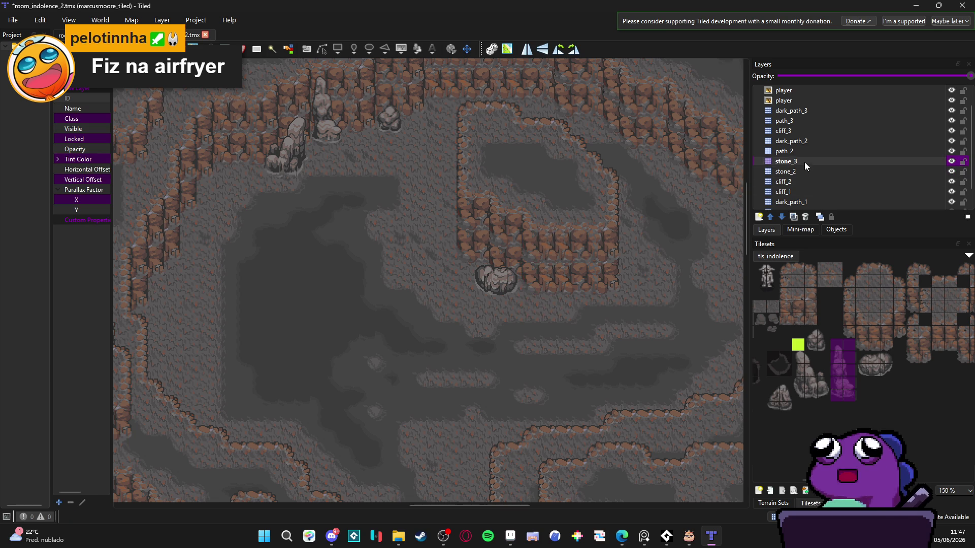
On stone_3, stamp a rock column, a small 2x2 rock and a large boulder along the cliffs.
{"action": "left_click", "coordinate": [540, 269]}
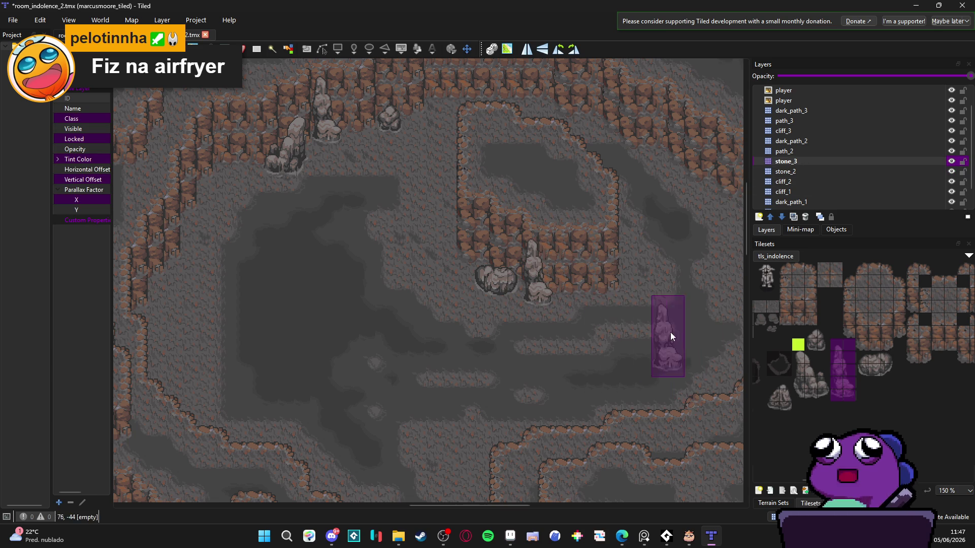
{"action": "left_click_drag", "start_coordinate": [811, 335], "coordinate": [823, 346]}
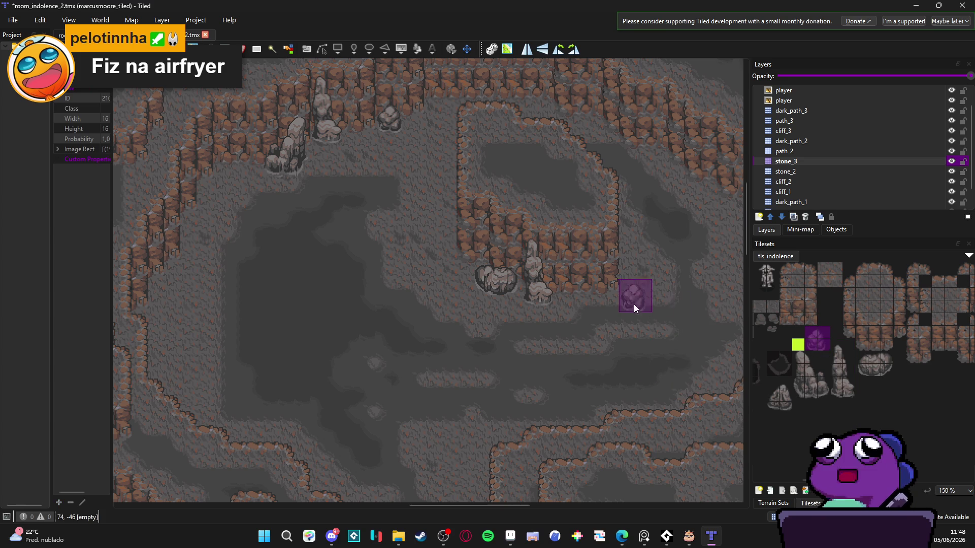
{"action": "left_click", "coordinate": [630, 285]}
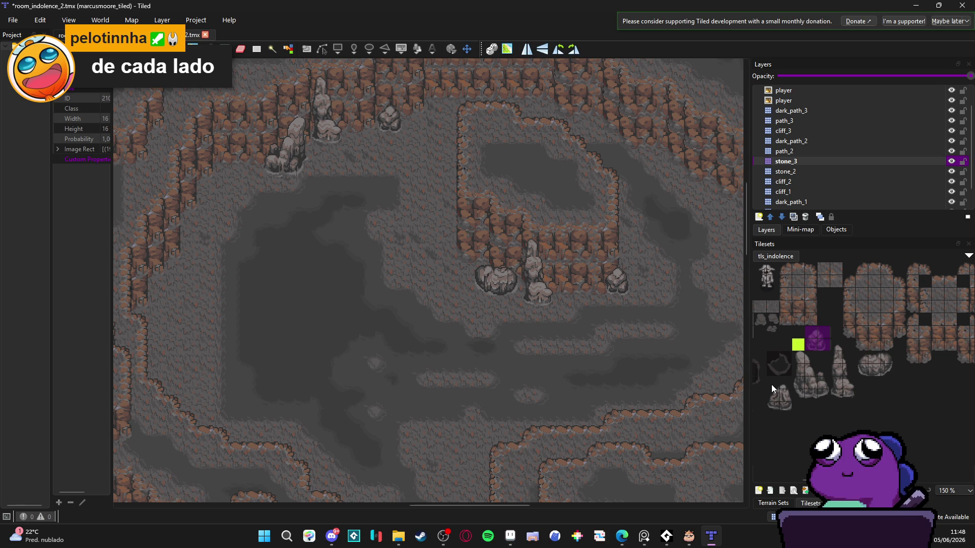
{"action": "left_click_drag", "start_coordinate": [771, 385], "coordinate": [778, 397]}
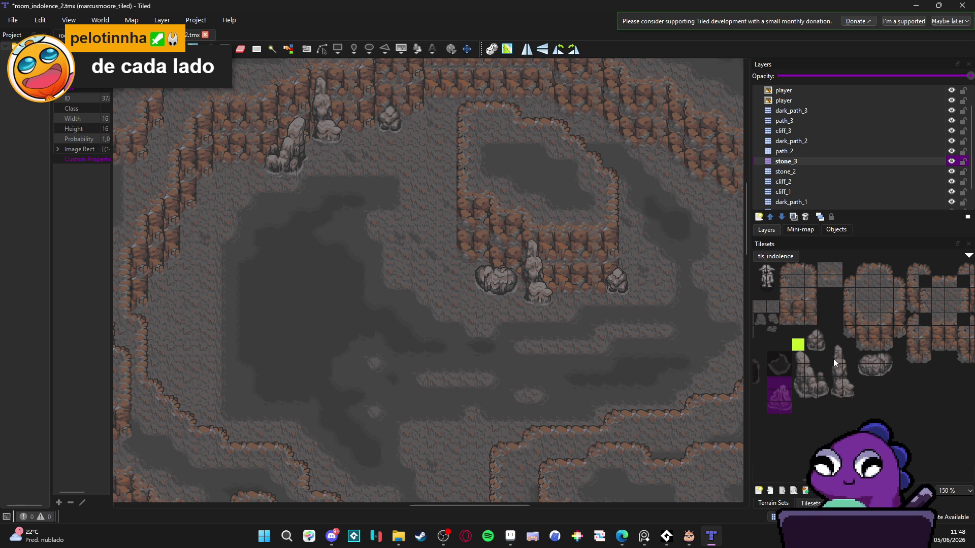
{"action": "left_click_drag", "start_coordinate": [857, 355], "coordinate": [885, 370]}
{"action": "scroll", "coordinate": [660, 364], "scroll_direction": "right", "scroll_amount": 5}
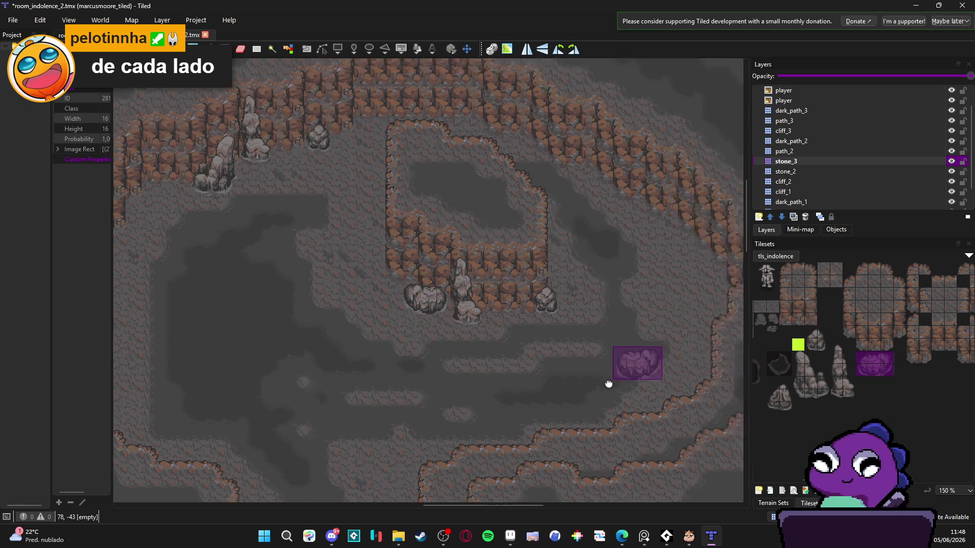
{"action": "scroll", "coordinate": [660, 364], "scroll_direction": "up", "scroll_amount": 2}
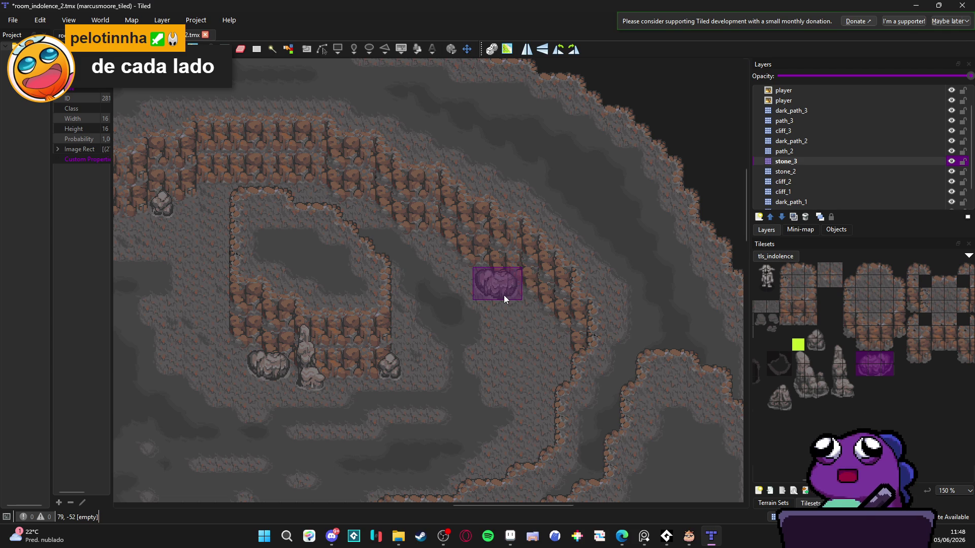
{"action": "left_click", "coordinate": [511, 296]}
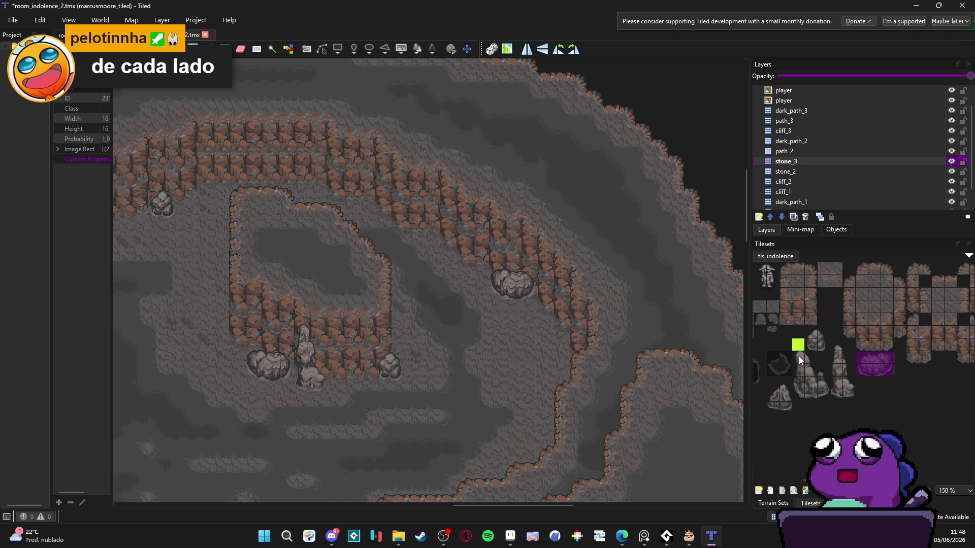
Stamp a 3x4 rock cluster below the cliff wall and save the map.
{"action": "left_click_drag", "start_coordinate": [797, 355], "coordinate": [822, 394]}
{"action": "scroll", "coordinate": [459, 297], "scroll_direction": "up", "scroll_amount": 1}
{"action": "scroll", "coordinate": [458, 296], "scroll_direction": "left", "scroll_amount": 1}
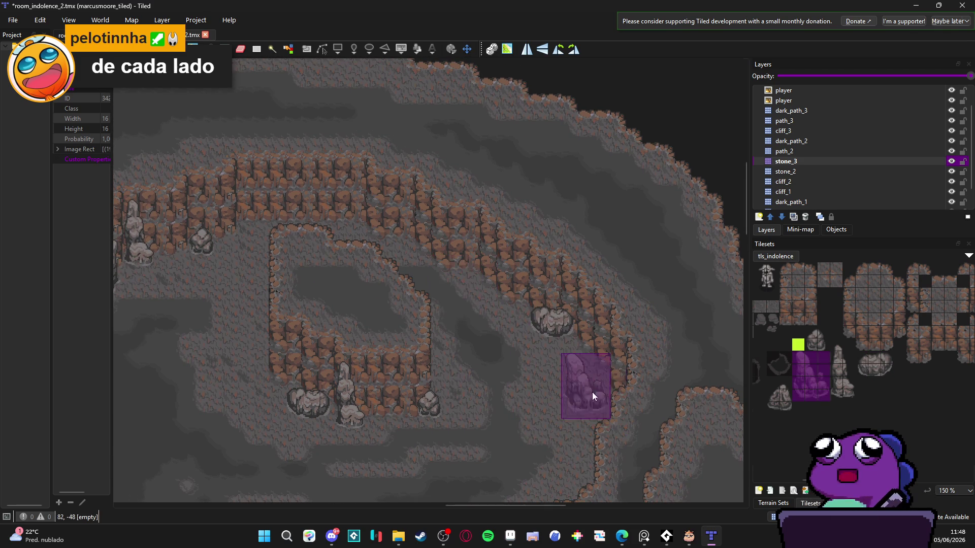
{"action": "left_click", "coordinate": [589, 373]}
{"action": "left_click_drag", "start_coordinate": [477, 353], "coordinate": [524, 336]}
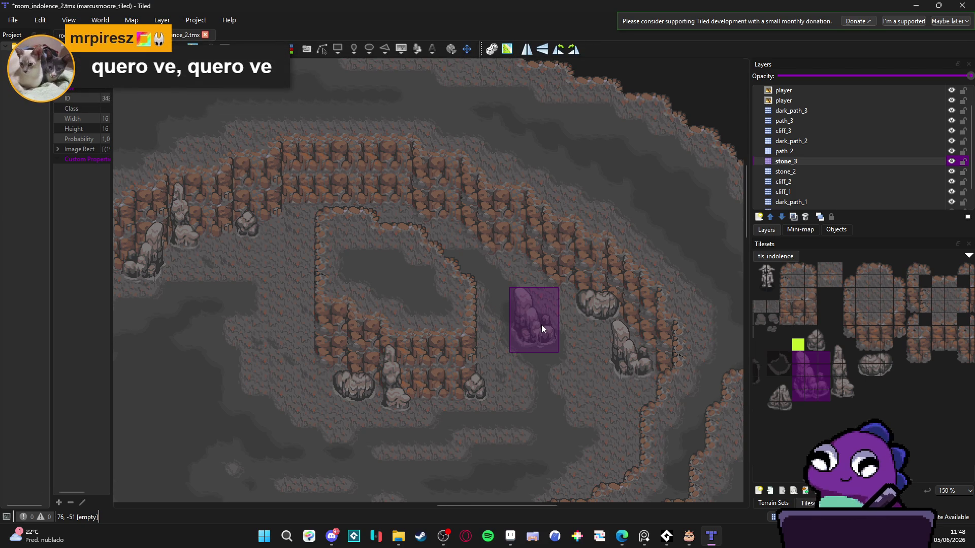
{"action": "key", "text": "alt+Tab"}
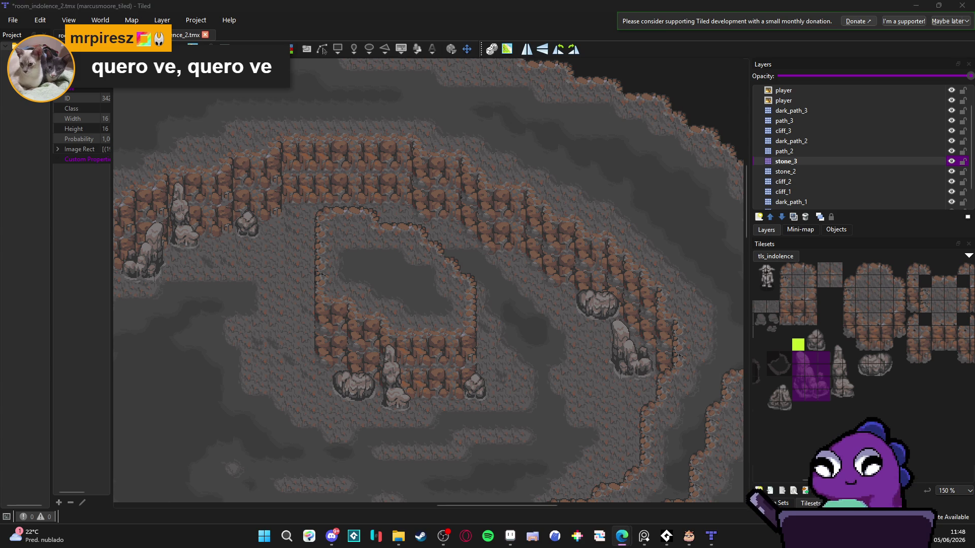
{"action": "scroll", "coordinate": [539, 228], "scroll_direction": "down", "scroll_amount": 3}
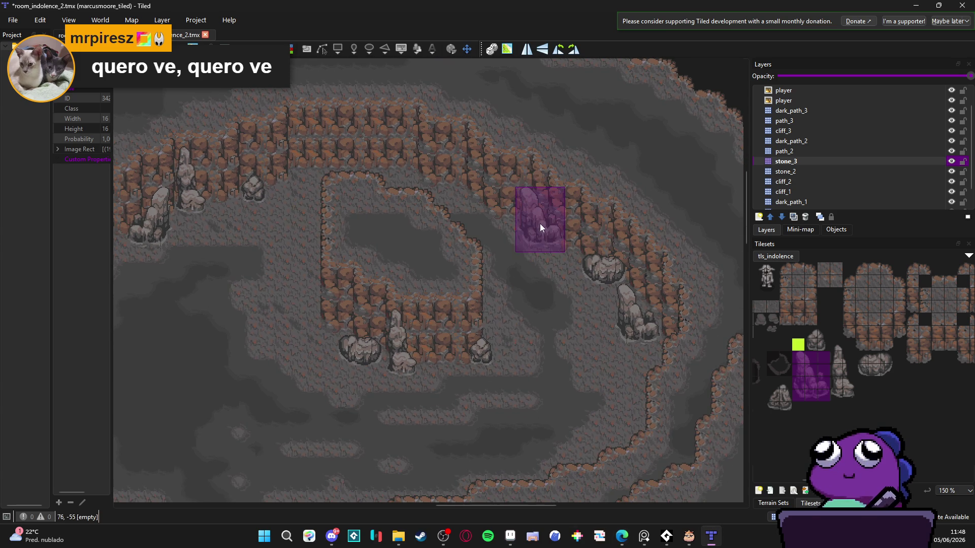
{"action": "key", "text": "ctrl+s"}
{"action": "scroll", "coordinate": [543, 248], "scroll_direction": "left", "scroll_amount": 5}
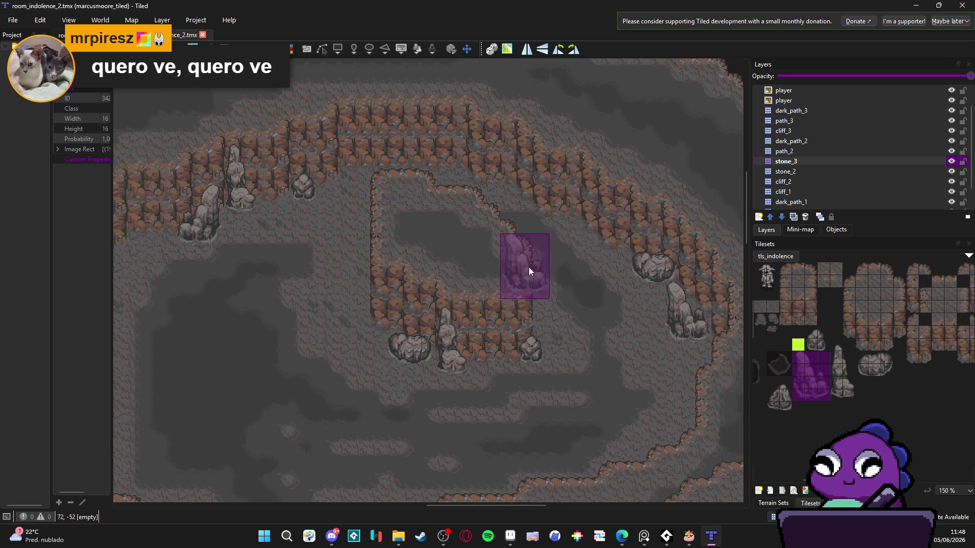
{"action": "scroll", "coordinate": [573, 218], "scroll_direction": "left", "scroll_amount": 2}
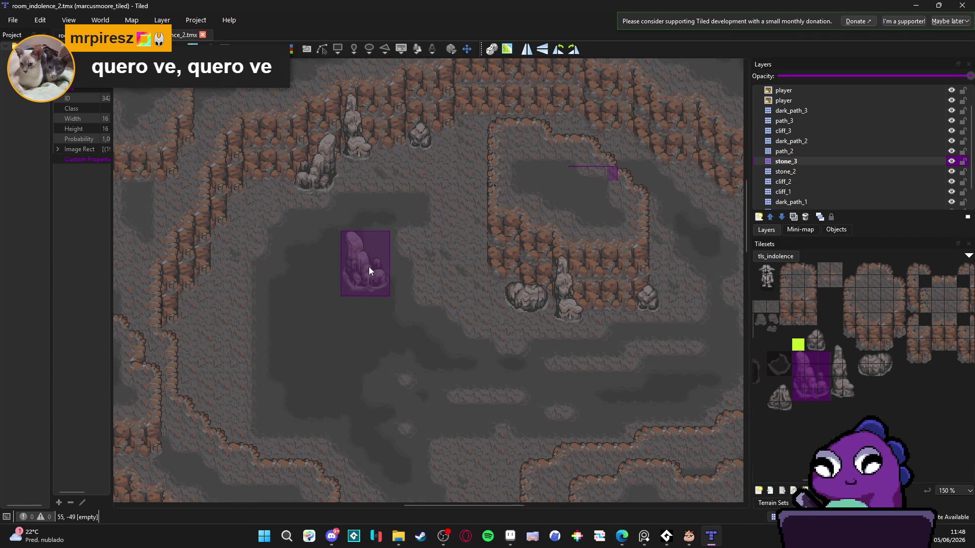
{"action": "scroll", "coordinate": [351, 231], "scroll_direction": "down", "scroll_amount": 3}
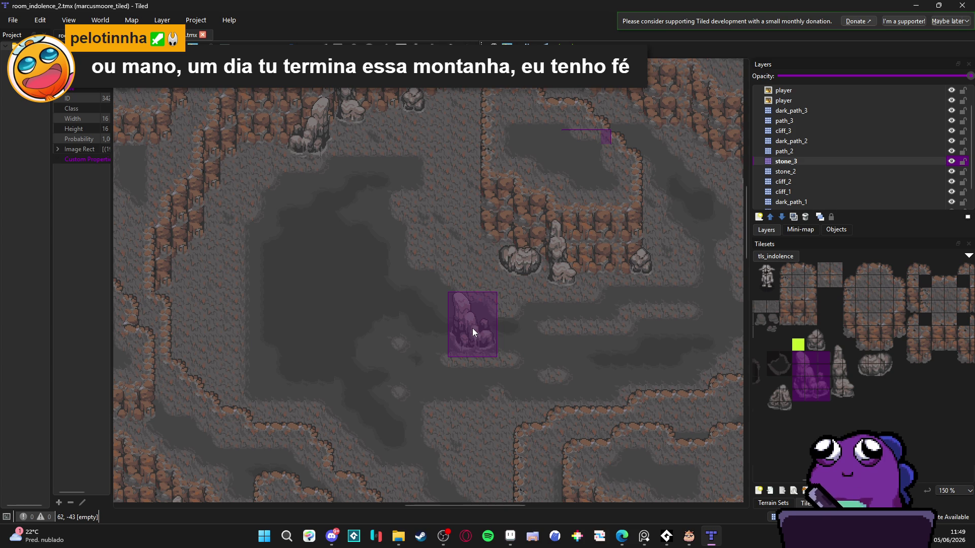
{"action": "scroll", "coordinate": [430, 313], "scroll_direction": "down", "scroll_amount": 2}
Stamp a single small stone on the lower-left cave floor, then select the large boulder tiles.
{"action": "mouse_move", "coordinate": [435, 315]}
{"action": "left_mouse_down"}
{"action": "mouse_move", "coordinate": [459, 326]}
{"action": "mouse_move", "coordinate": [518, 218]}
{"action": "mouse_move", "coordinate": [483, 276]}
{"action": "left_mouse_up"}
{"action": "scroll", "coordinate": [483, 275], "scroll_direction": "down", "scroll_amount": 5}
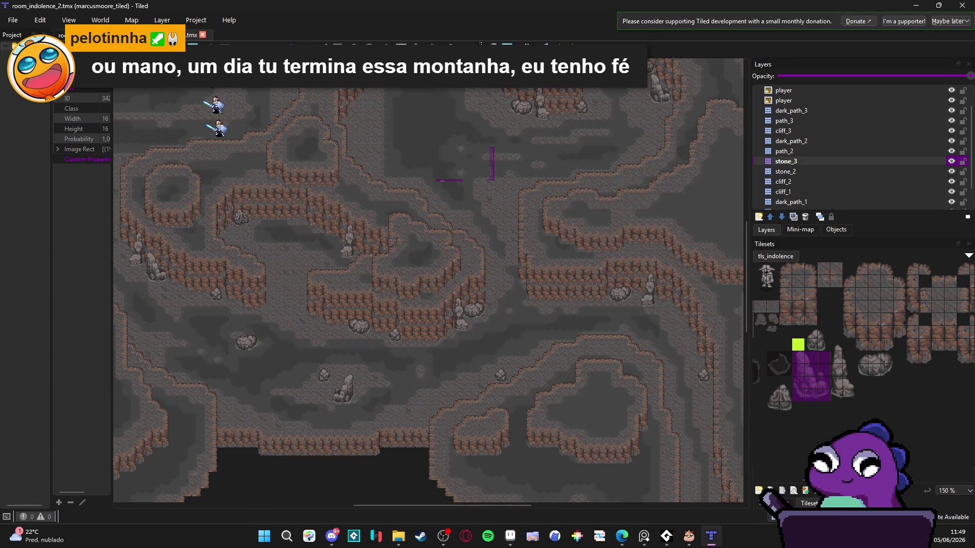
{"action": "scroll", "coordinate": [449, 263], "scroll_direction": "up", "scroll_amount": 3}
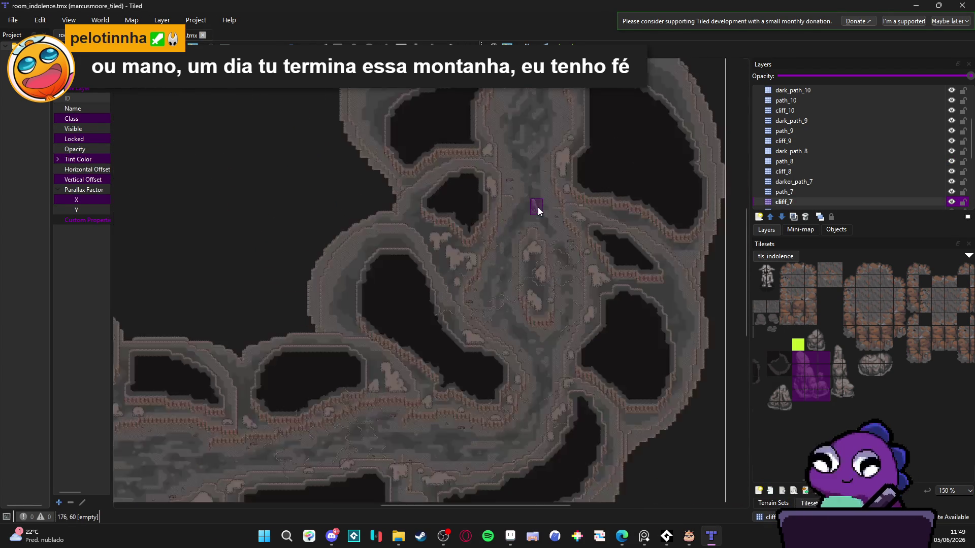
{"action": "scroll", "coordinate": [538, 208], "scroll_direction": "down", "scroll_amount": 2}
{"action": "key", "text": "ctrl+Tab"}
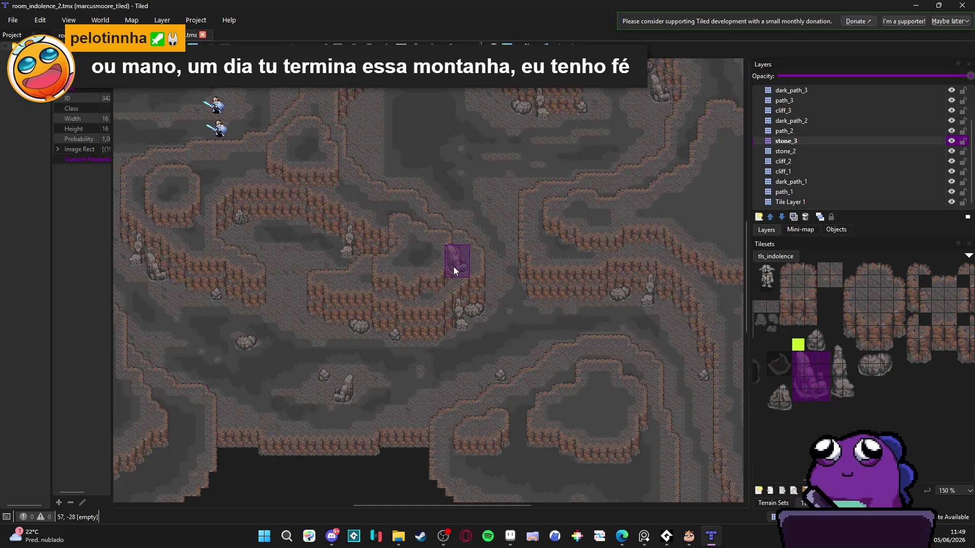
{"action": "scroll", "coordinate": [447, 352], "scroll_direction": "up", "scroll_amount": 1}
{"action": "scroll", "coordinate": [335, 217], "scroll_direction": "up", "scroll_amount": 2}
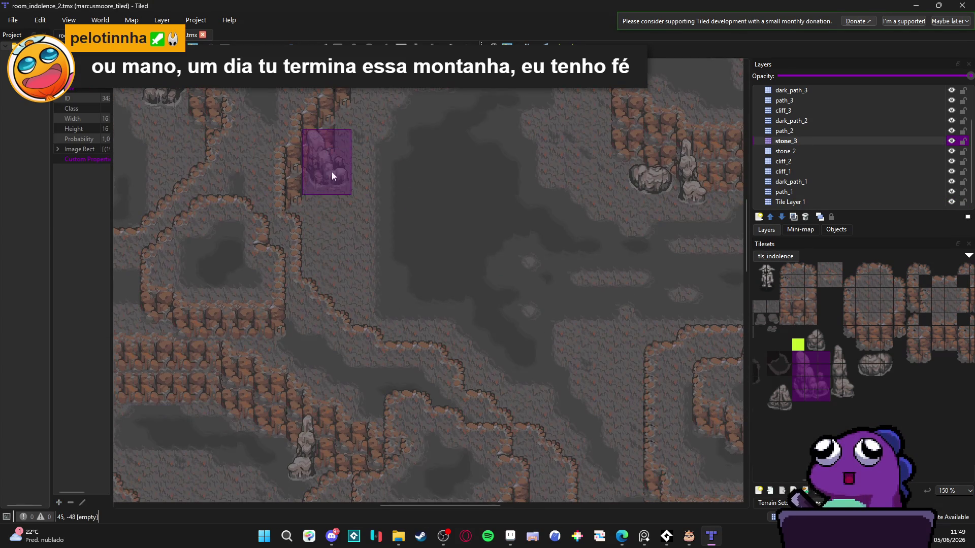
{"action": "scroll", "coordinate": [341, 277], "scroll_direction": "up", "scroll_amount": 5}
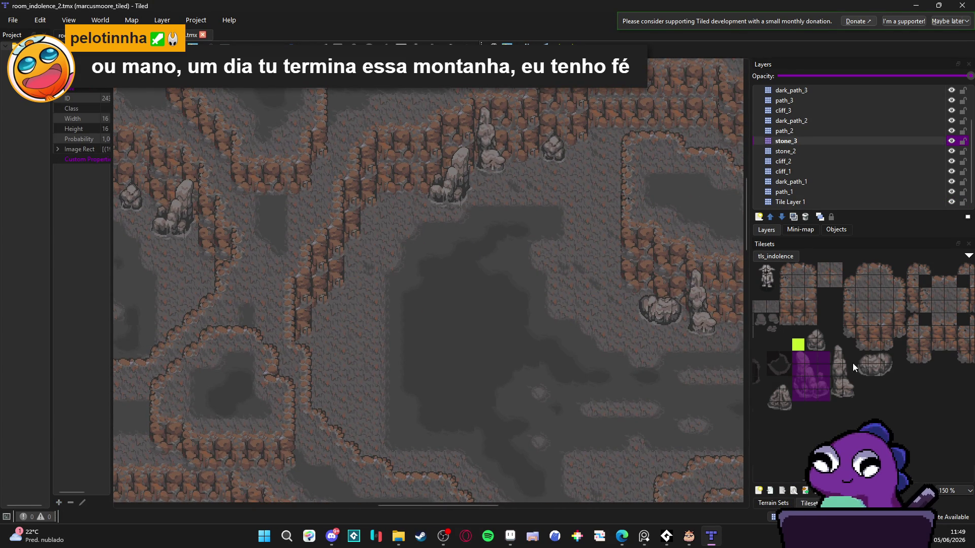
{"action": "left_click", "coordinate": [817, 343]}
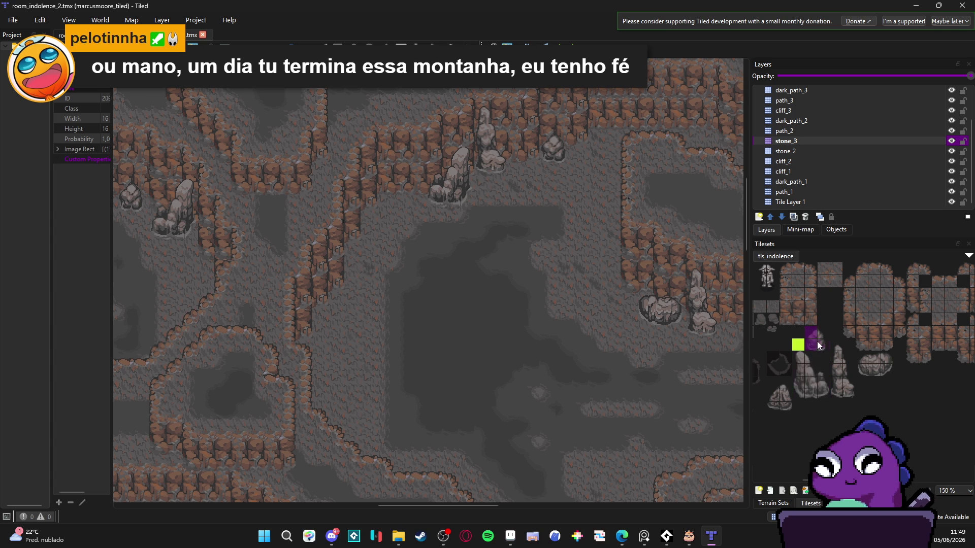
{"action": "left_click", "coordinate": [331, 399]}
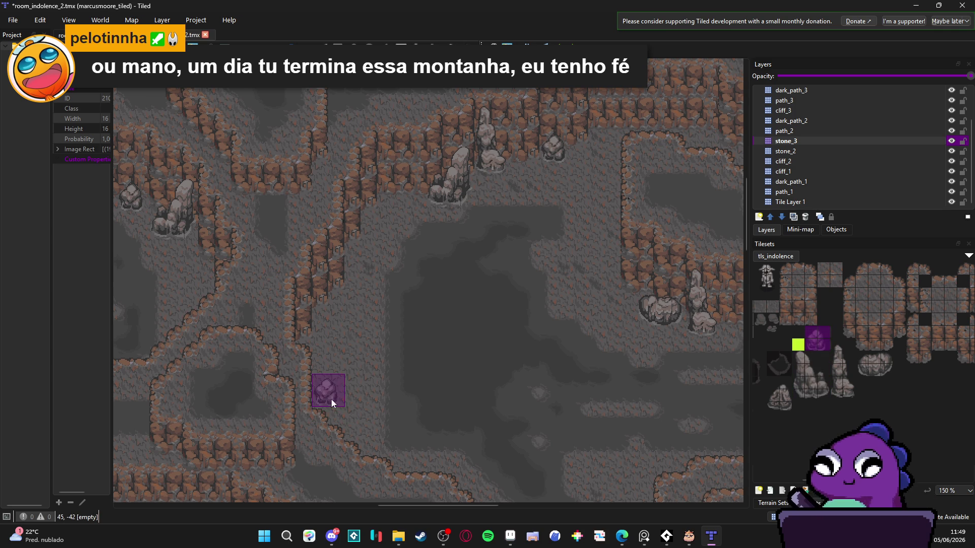
{"action": "scroll", "coordinate": [442, 433], "scroll_direction": "right", "scroll_amount": 2}
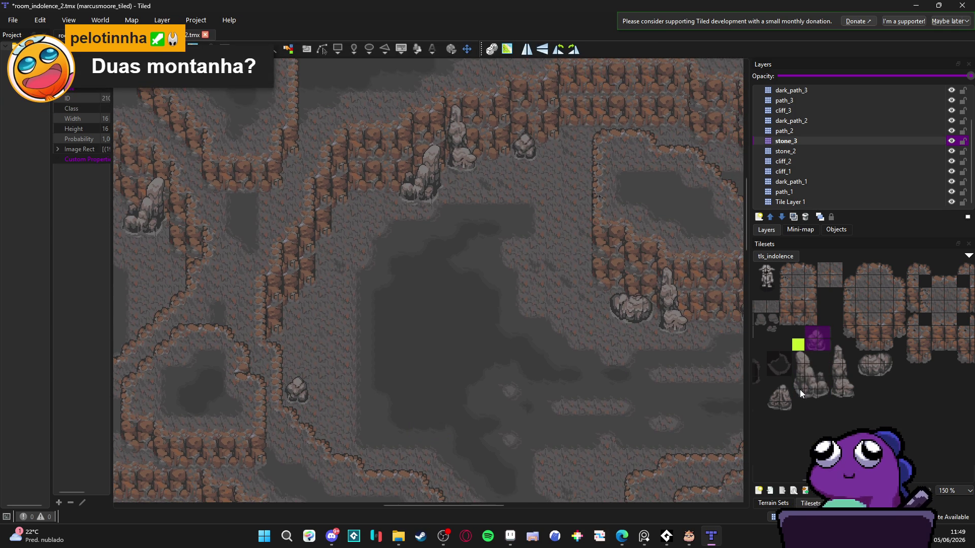
{"action": "left_click_drag", "start_coordinate": [863, 357], "coordinate": [889, 367]}
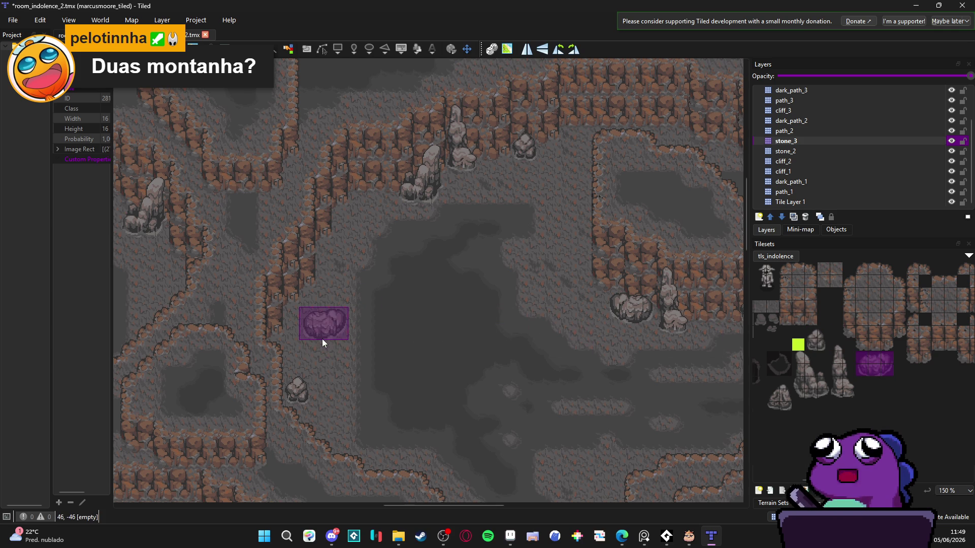
{"action": "left_click_drag", "start_coordinate": [455, 442], "coordinate": [399, 383]}
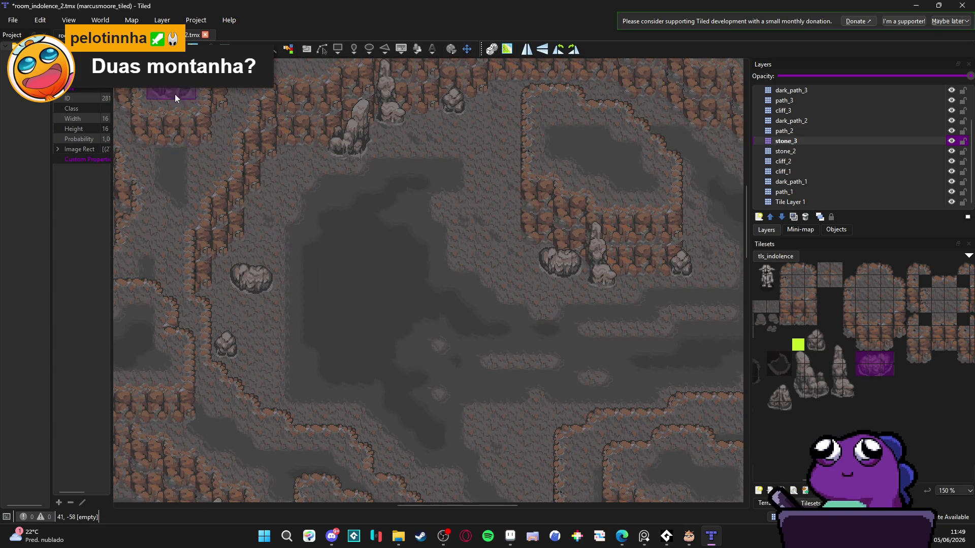
{"action": "left_click", "coordinate": [102, 35]}
{"action": "scroll", "coordinate": [288, 320], "scroll_direction": "up", "scroll_amount": 1}
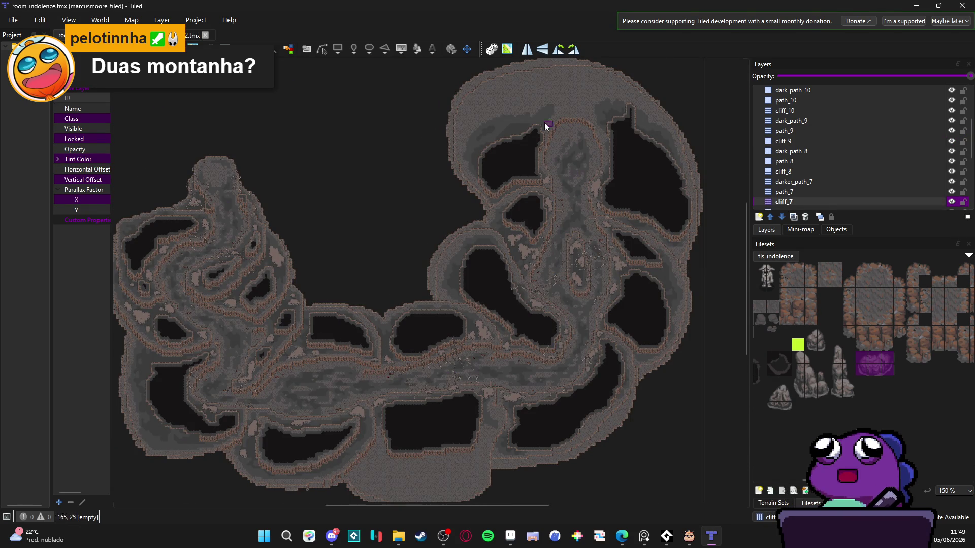
{"action": "key", "text": "ctrl+Tab"}
{"action": "scroll", "coordinate": [492, 314], "scroll_direction": "down", "scroll_amount": 1}
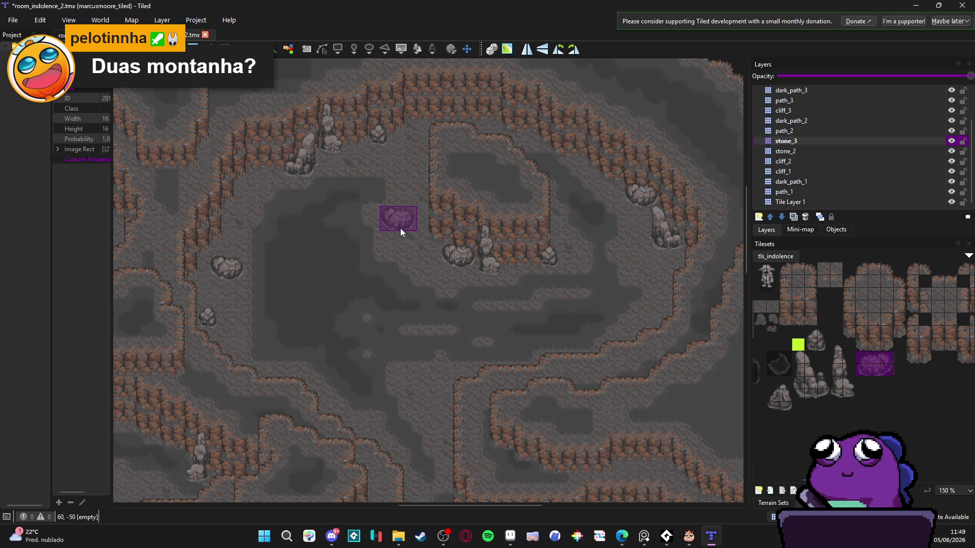
{"action": "scroll", "coordinate": [269, 169], "scroll_direction": "up", "scroll_amount": 1}
{"action": "scroll", "coordinate": [308, 197], "scroll_direction": "up", "scroll_amount": 1}
{"action": "scroll", "coordinate": [377, 242], "scroll_direction": "down", "scroll_amount": 1}
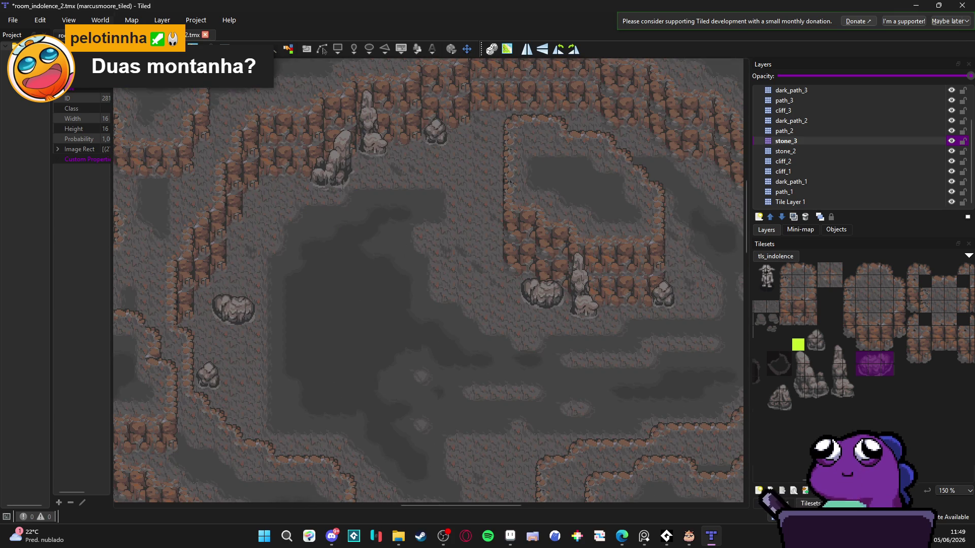
{"action": "key", "text": "ctrl+Tab"}
{"action": "scroll", "coordinate": [401, 373], "scroll_direction": "up", "scroll_amount": 3}
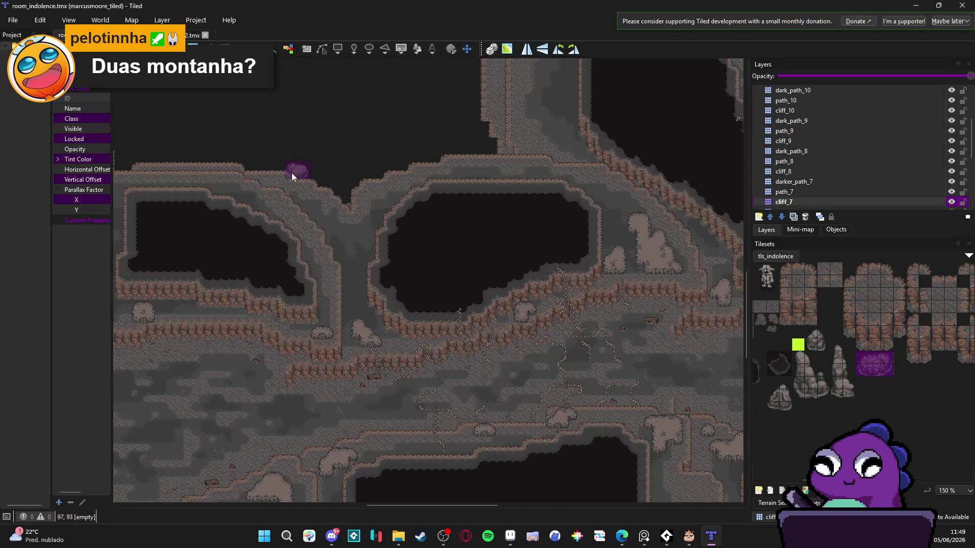
{"action": "key", "text": "ctrl+Tab"}
{"action": "scroll", "coordinate": [390, 223], "scroll_direction": "up", "scroll_amount": 2}
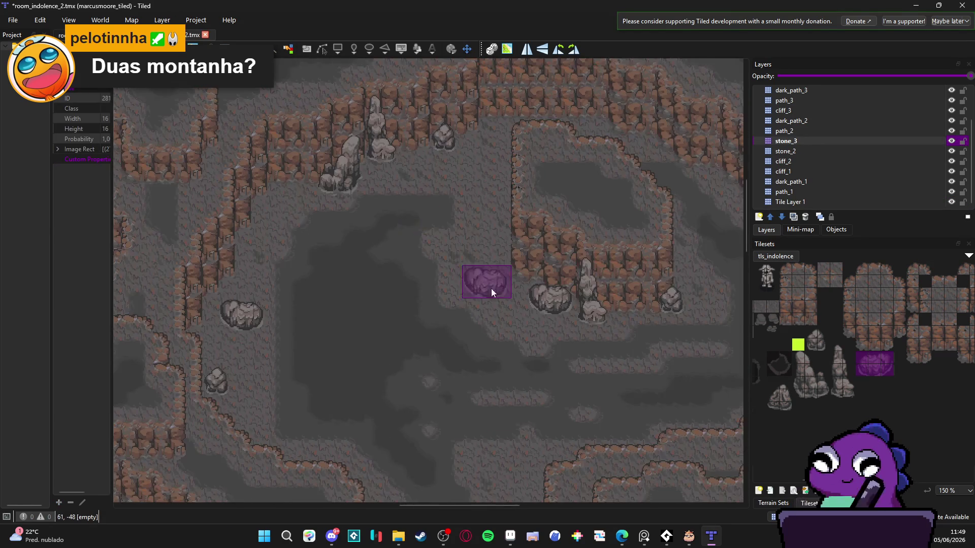
{"action": "scroll", "coordinate": [469, 240], "scroll_direction": "down", "scroll_amount": 2}
{"action": "scroll", "coordinate": [430, 321], "scroll_direction": "up", "scroll_amount": 2}
{"action": "left_click_drag", "start_coordinate": [431, 321], "coordinate": [439, 300]}
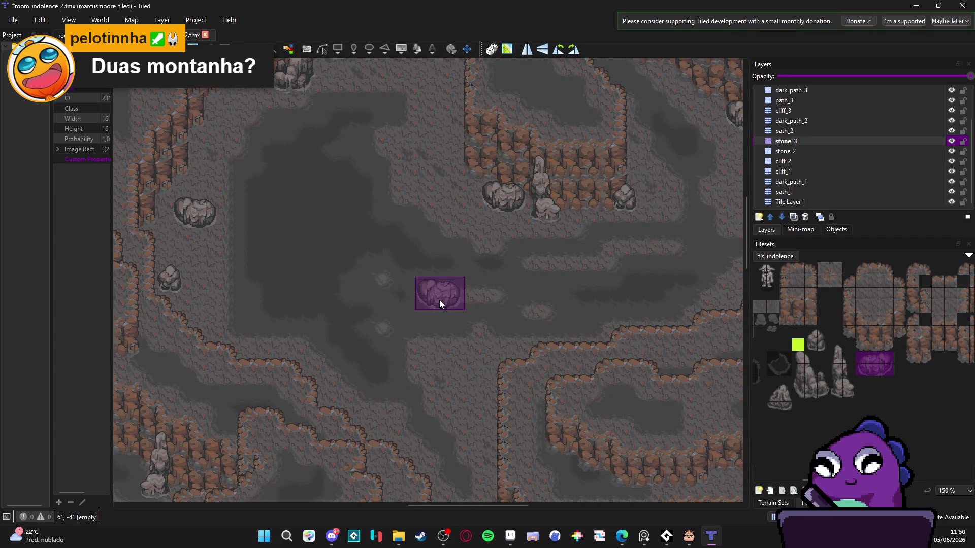
{"action": "left_click", "coordinate": [459, 376]}
Stamp the large boulder on the open cave floor and save room_indolence_2.
{"action": "scroll", "coordinate": [514, 431], "scroll_direction": "down", "scroll_amount": 1}
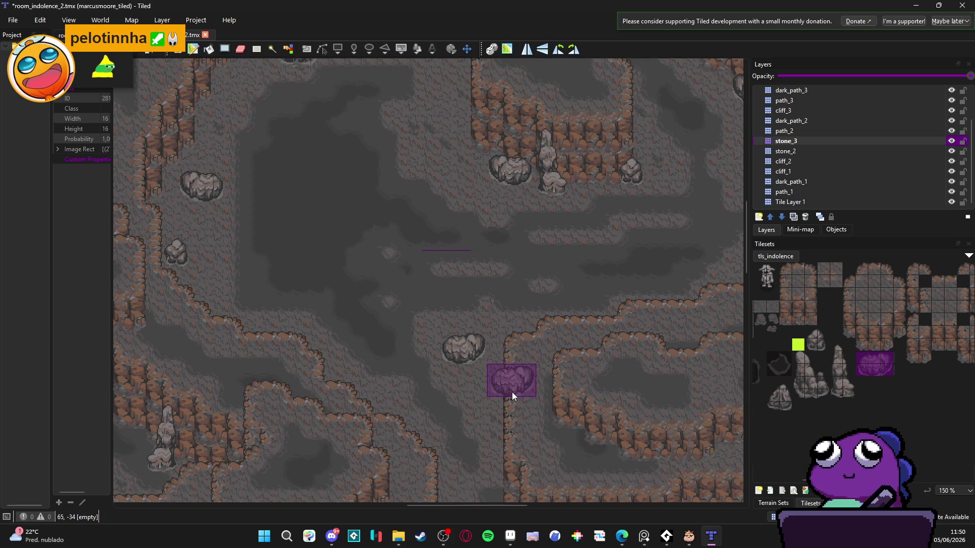
{"action": "key", "text": "w"}
{"action": "left_click", "coordinate": [496, 380]}
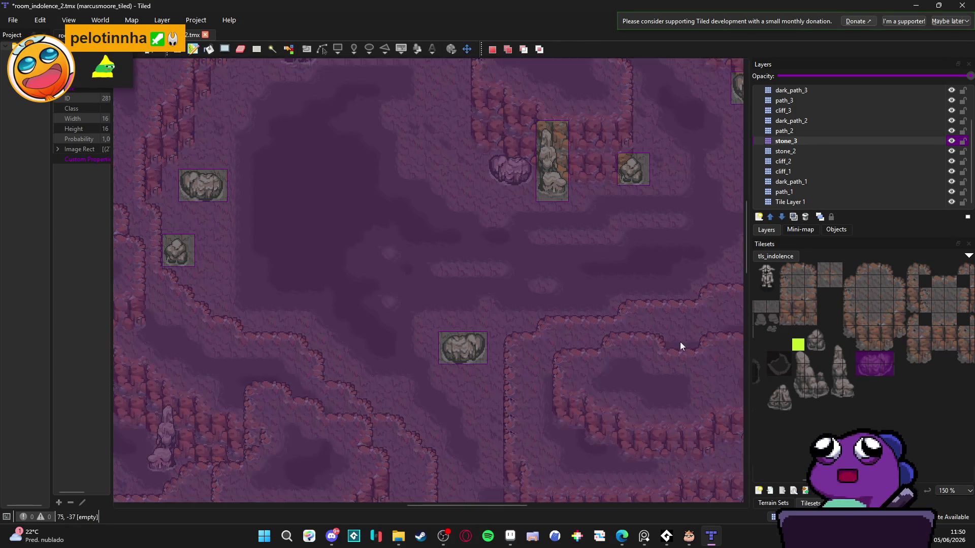
{"action": "key", "text": "ctrl+shift+a"}
{"action": "left_click", "coordinate": [850, 307]}
{"action": "key", "text": "ctrl+s"}
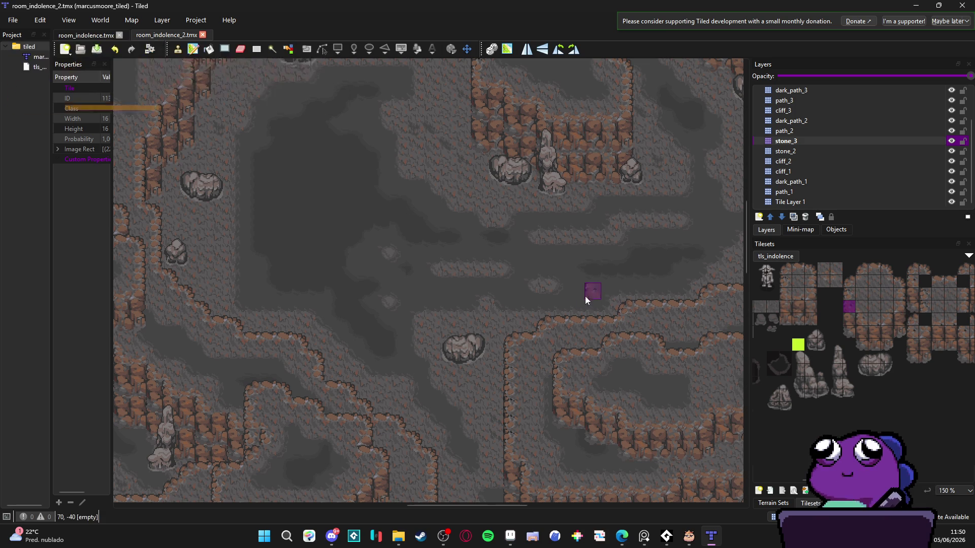
{"action": "key", "text": "w"}
{"action": "left_click", "coordinate": [499, 371]}
Clear the selection and try a couple of other tiles in the tileset.
{"action": "key", "text": "ctrl+shift+a"}
{"action": "left_click", "coordinate": [869, 307]}
{"action": "left_click", "coordinate": [845, 294]}
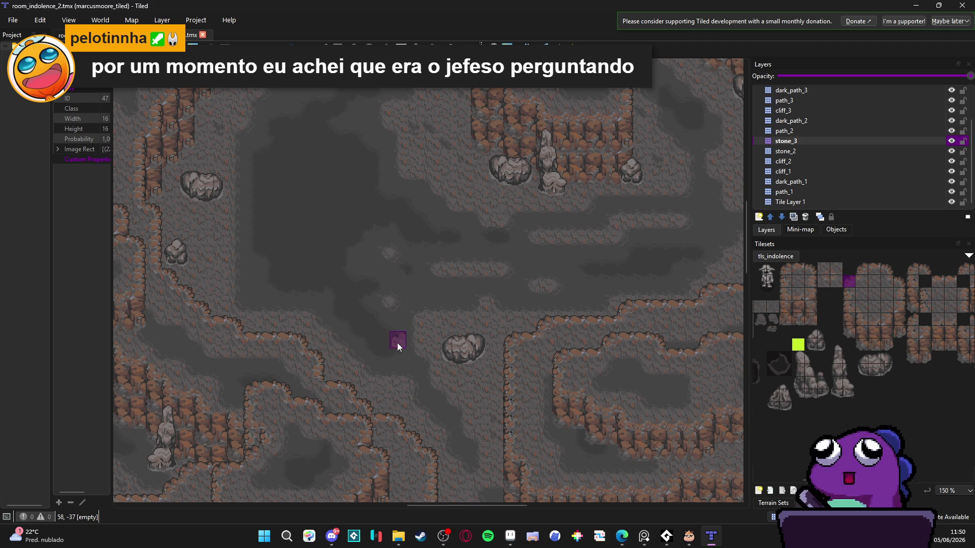
{"action": "scroll", "coordinate": [396, 330], "scroll_direction": "down", "scroll_amount": 3, "text": "ctrl"}
{"action": "scroll", "coordinate": [397, 324], "scroll_direction": "left", "scroll_amount": 5}
{"action": "scroll", "coordinate": [306, 328], "scroll_direction": "left", "scroll_amount": 10}
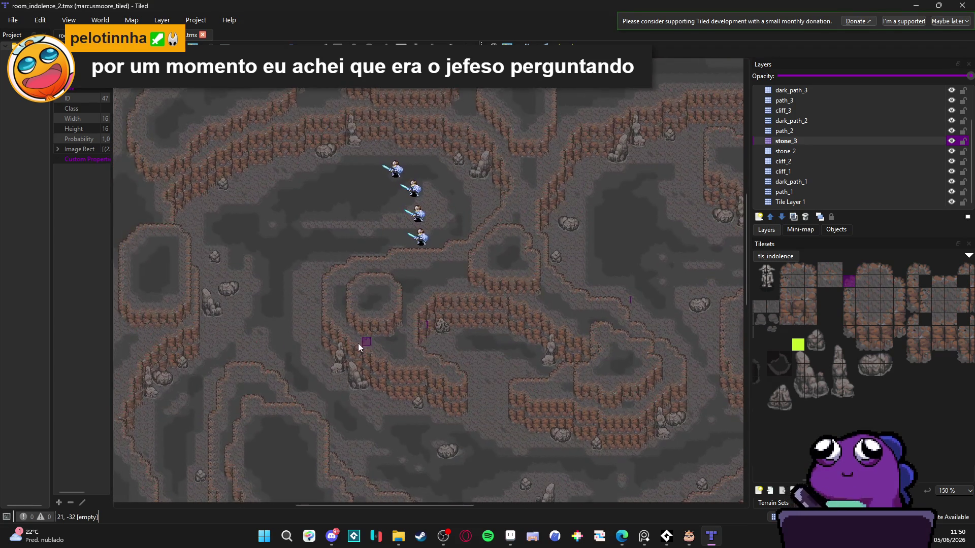
{"action": "scroll", "coordinate": [281, 355], "scroll_direction": "down", "scroll_amount": 2}
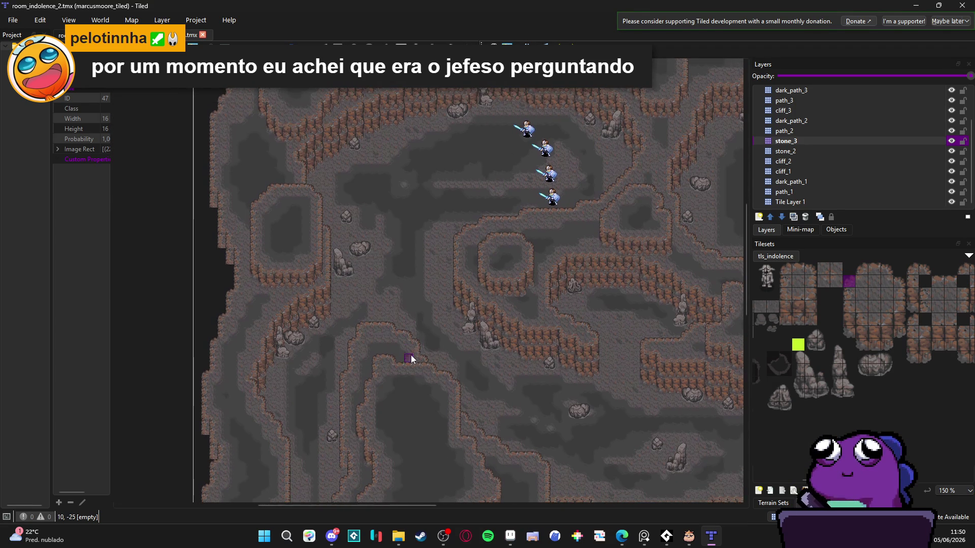
{"action": "scroll", "coordinate": [464, 383], "scroll_direction": "up", "scroll_amount": 1, "text": "ctrl"}
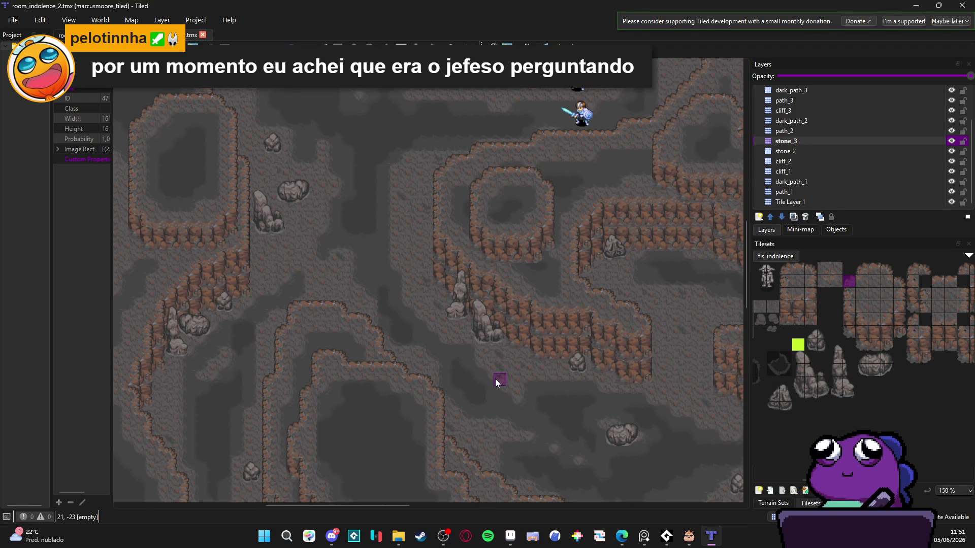
{"action": "scroll", "coordinate": [495, 381], "scroll_direction": "up", "scroll_amount": 1, "text": "ctrl"}
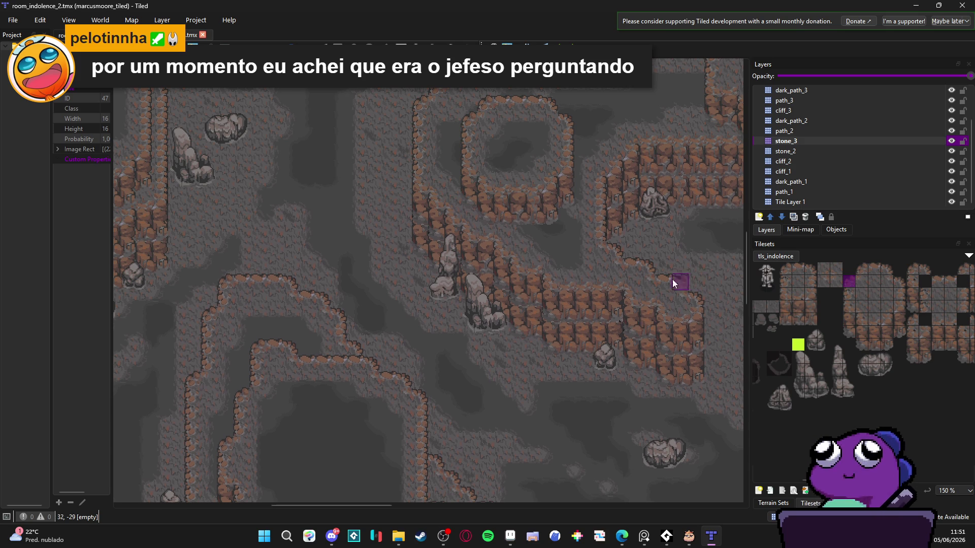
{"action": "scroll", "coordinate": [685, 277], "scroll_direction": "right", "scroll_amount": 1}
{"action": "scroll", "coordinate": [685, 276], "scroll_direction": "up", "scroll_amount": 1}
Select the goblin enemy tile, stamp one test goblin, and undo it.
{"action": "left_click", "coordinate": [765, 275]}
{"action": "scroll", "coordinate": [314, 214], "scroll_direction": "up", "scroll_amount": 4, "text": "ctrl"}
{"action": "left_click", "coordinate": [325, 122]}
{"action": "key", "text": "ctrl+z"}
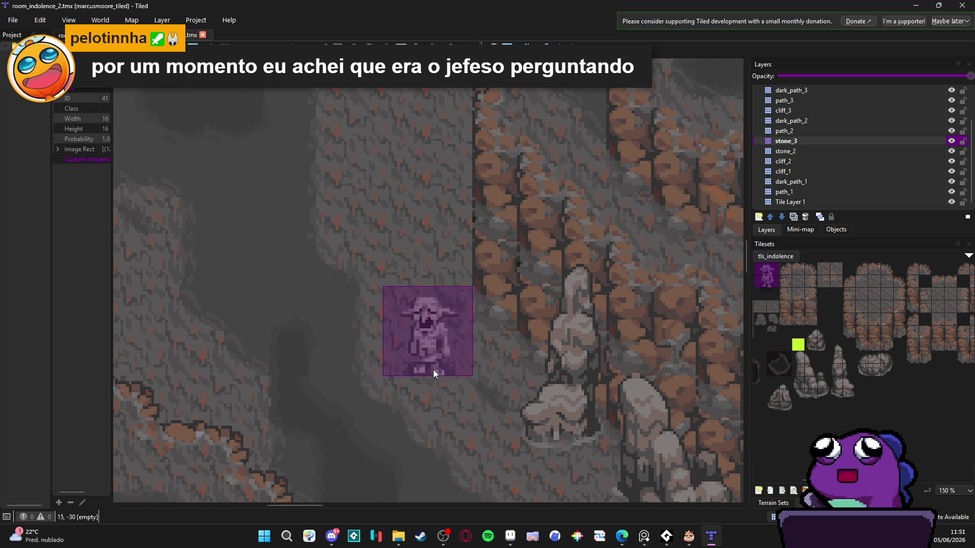
Hide and re-show the stone_3 layer to check its stones in the middle of the cave.
{"action": "scroll", "coordinate": [432, 370], "scroll_direction": "down", "scroll_amount": 3, "text": "ctrl"}
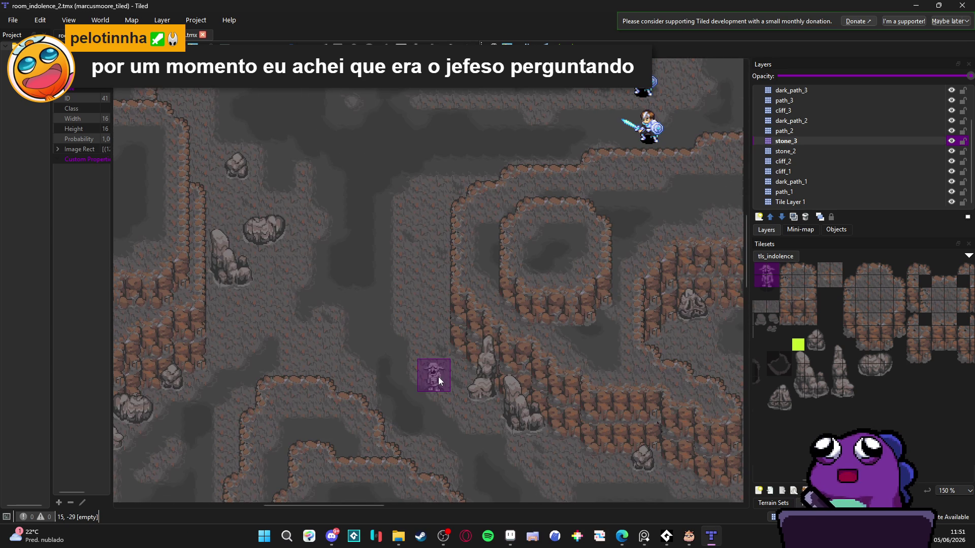
{"action": "scroll", "coordinate": [447, 376], "scroll_direction": "down", "scroll_amount": 1}
{"action": "scroll", "coordinate": [462, 373], "scroll_direction": "right", "scroll_amount": 5}
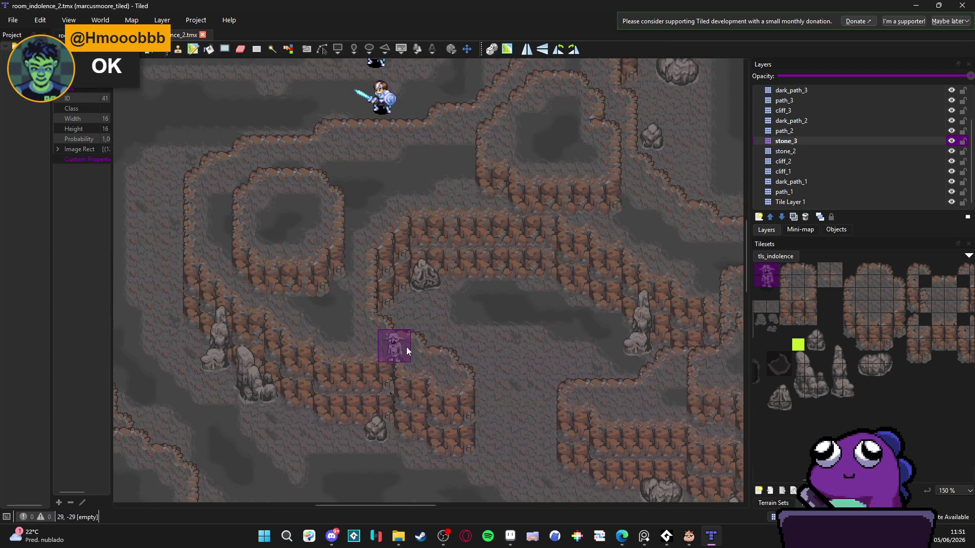
{"action": "scroll", "coordinate": [432, 345], "scroll_direction": "right", "scroll_amount": 1}
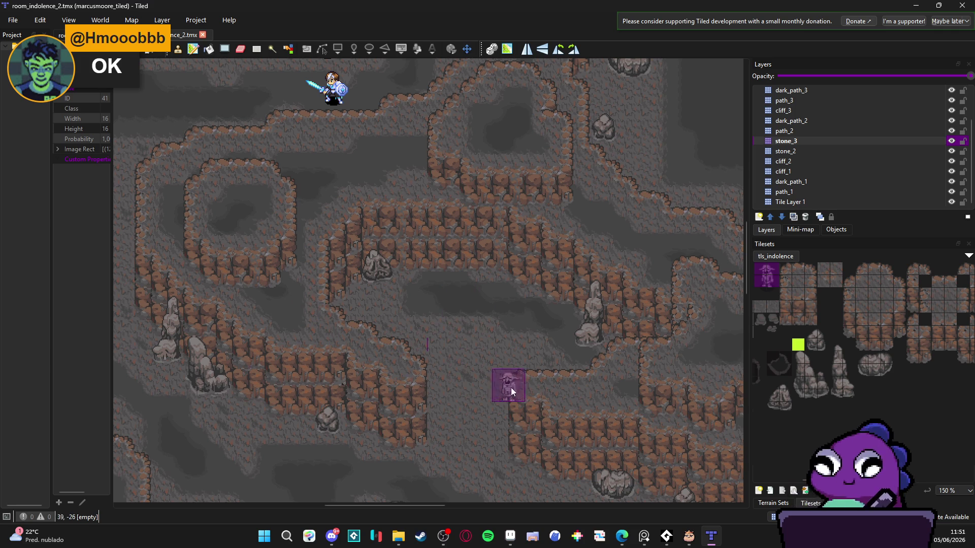
{"action": "scroll", "coordinate": [452, 365], "scroll_direction": "down", "scroll_amount": 2}
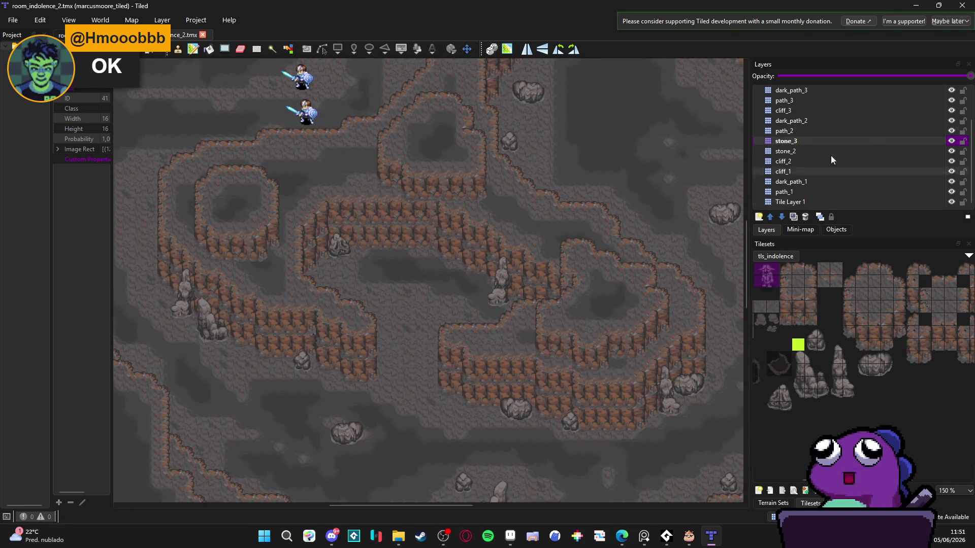
{"action": "left_click", "coordinate": [951, 141]}
{"action": "left_click", "coordinate": [952, 141]}
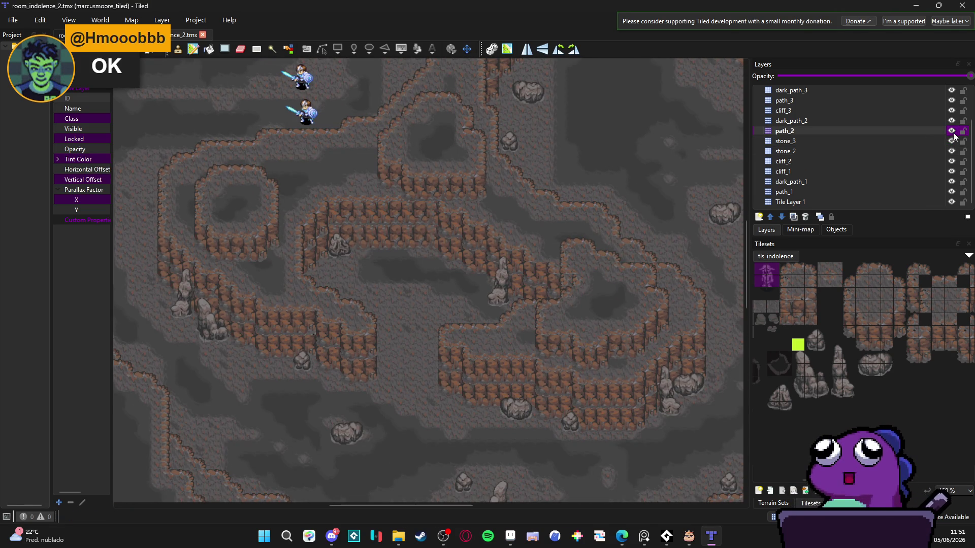
Make cliff_3 the active layer and stamp a goblin beside the central stalagmites.
{"action": "left_click", "coordinate": [946, 122]}
{"action": "left_click", "coordinate": [919, 111]}
{"action": "double_click", "coordinate": [951, 110]}
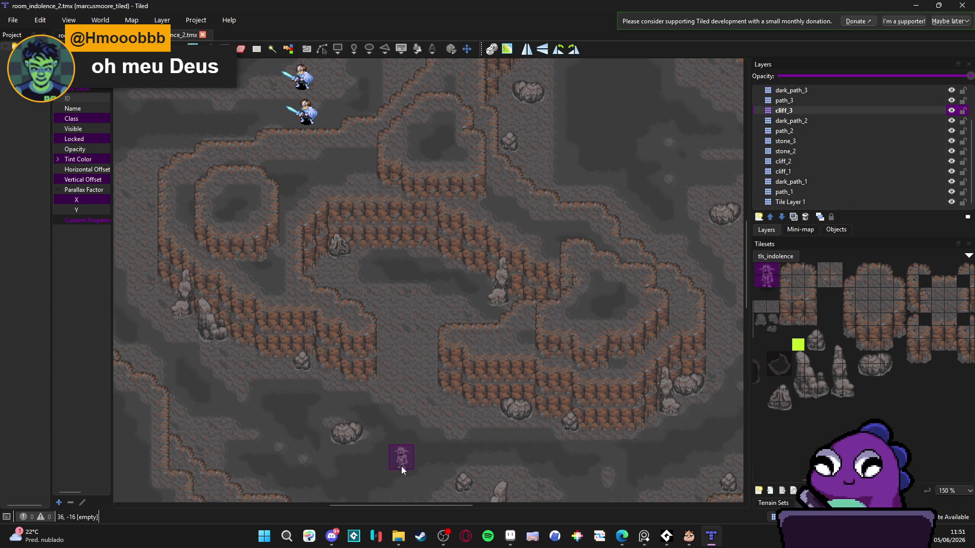
{"action": "scroll", "coordinate": [409, 453], "scroll_direction": "right", "scroll_amount": 5}
{"action": "scroll", "coordinate": [435, 418], "scroll_direction": "up", "scroll_amount": 3}
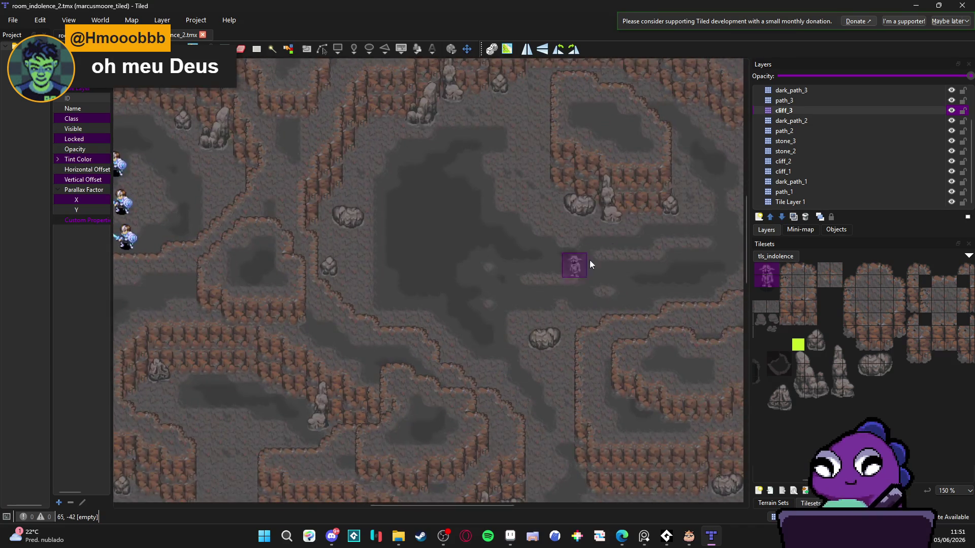
{"action": "scroll", "coordinate": [554, 308], "scroll_direction": "right", "scroll_amount": 3}
{"action": "scroll", "coordinate": [538, 274], "scroll_direction": "up", "scroll_amount": 1}
{"action": "left_click", "coordinate": [518, 262]}
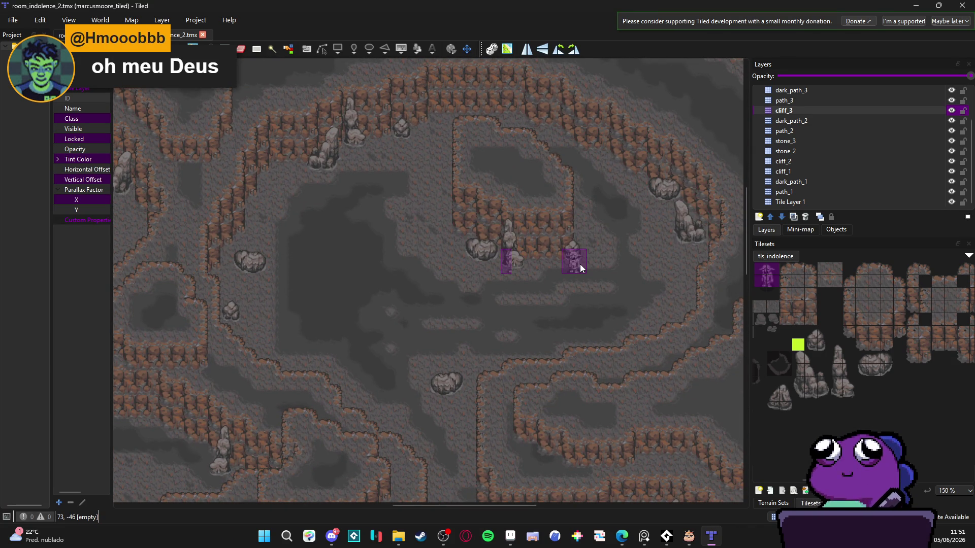
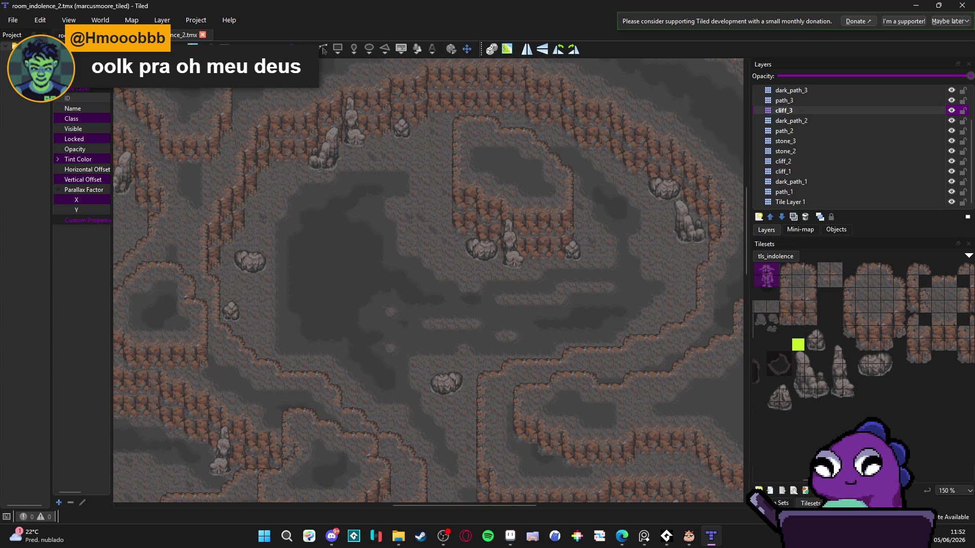
Stamp a small tls_indolence rock on the upper-middle cave floor, then bring Discord to the front.
{"action": "key", "text": "alt+Tab"}
{"action": "key", "text": "alt+Tab"}
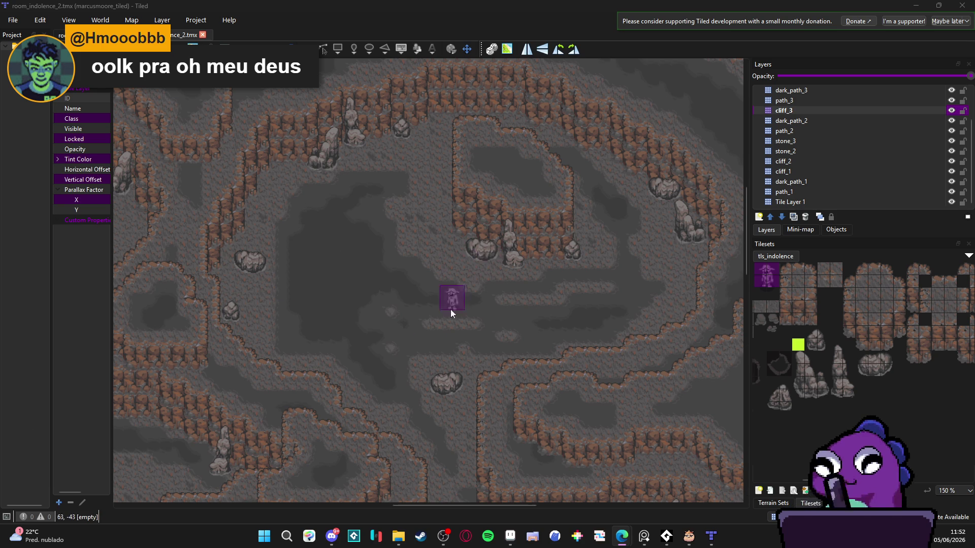
{"action": "left_click", "coordinate": [863, 361]}
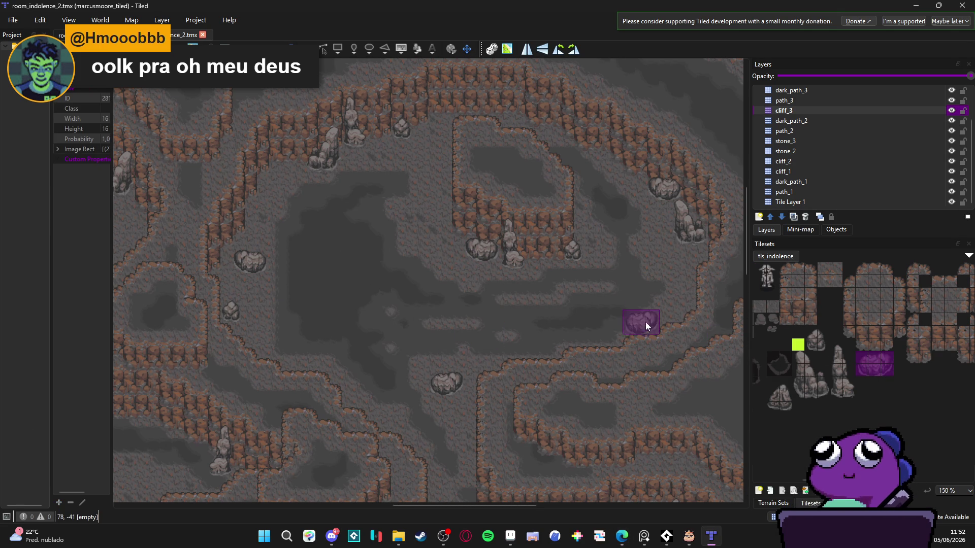
{"action": "left_click", "coordinate": [814, 342]}
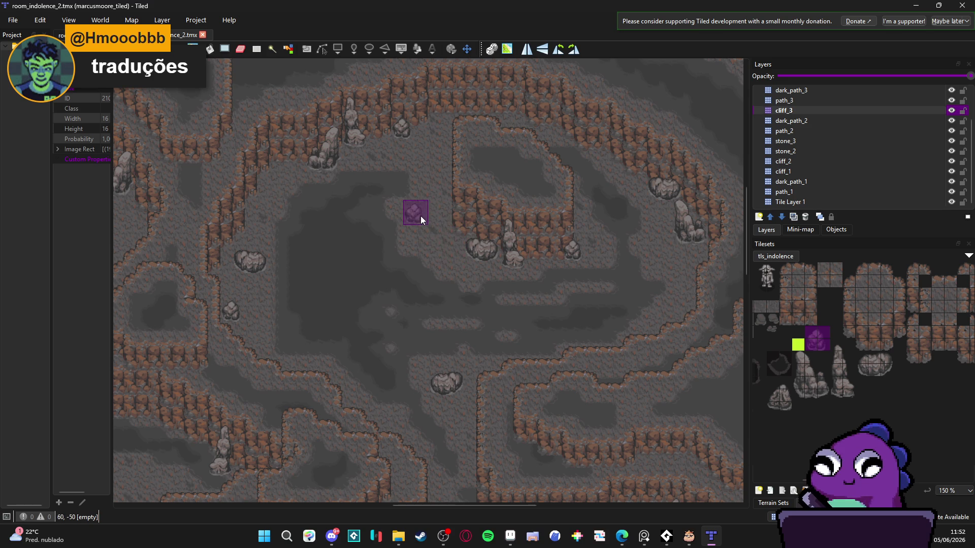
{"action": "left_click", "coordinate": [420, 215]}
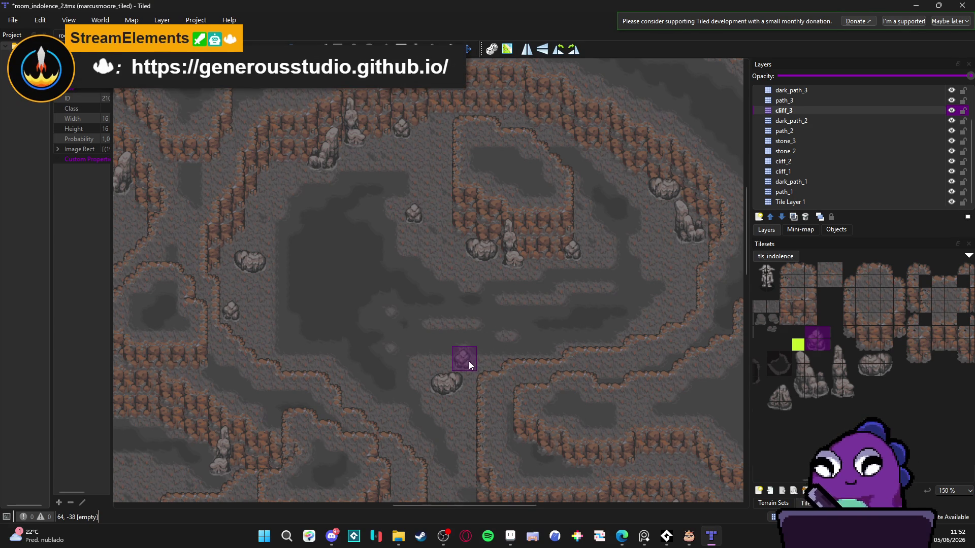
{"action": "left_click", "coordinate": [341, 536]}
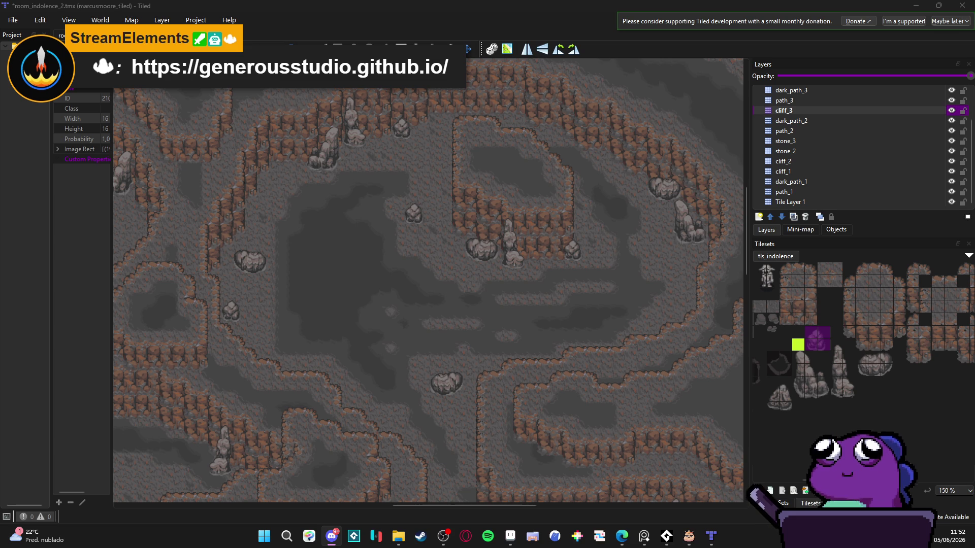
{"action": "key", "text": "super+shift+Left"}
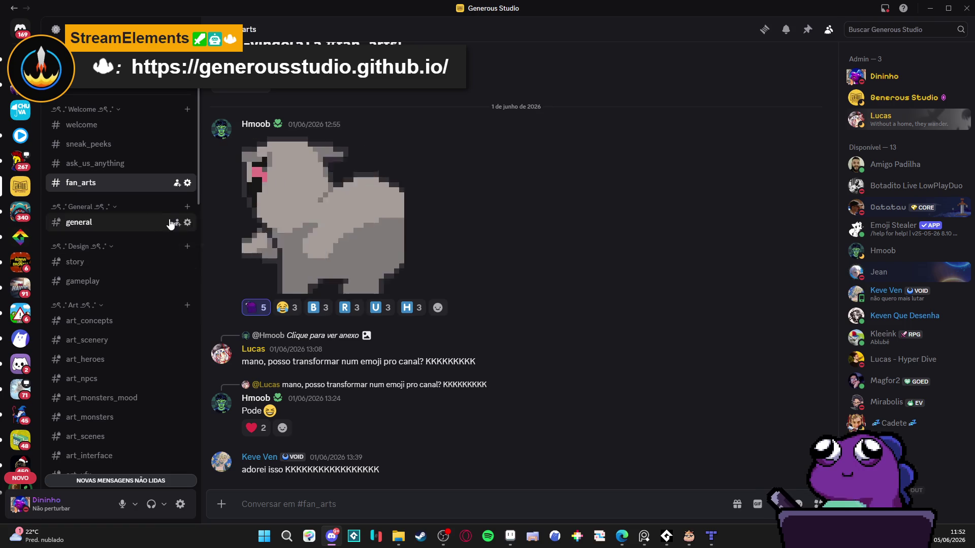
View Discord's empty #ask_us_anything channel, then return to the Tiled cave map.
{"action": "left_click", "coordinate": [106, 163]}
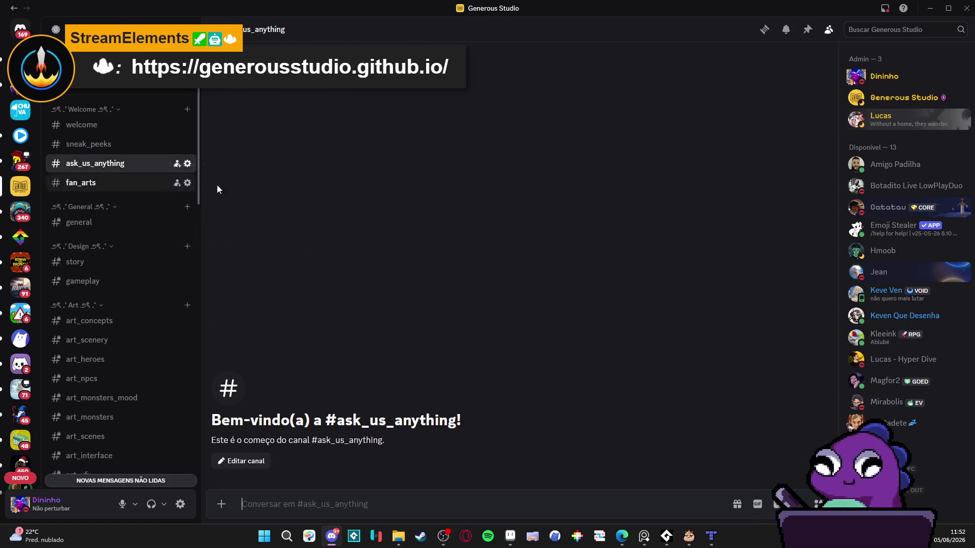
{"action": "left_click_drag", "start_coordinate": [18, 153], "coordinate": [149, 161]}
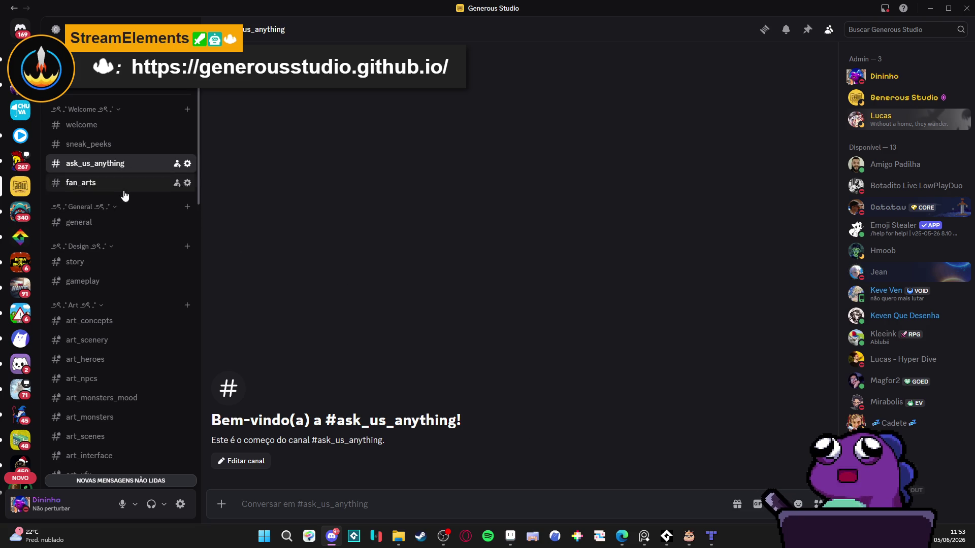
{"action": "key", "text": "alt+Tab"}
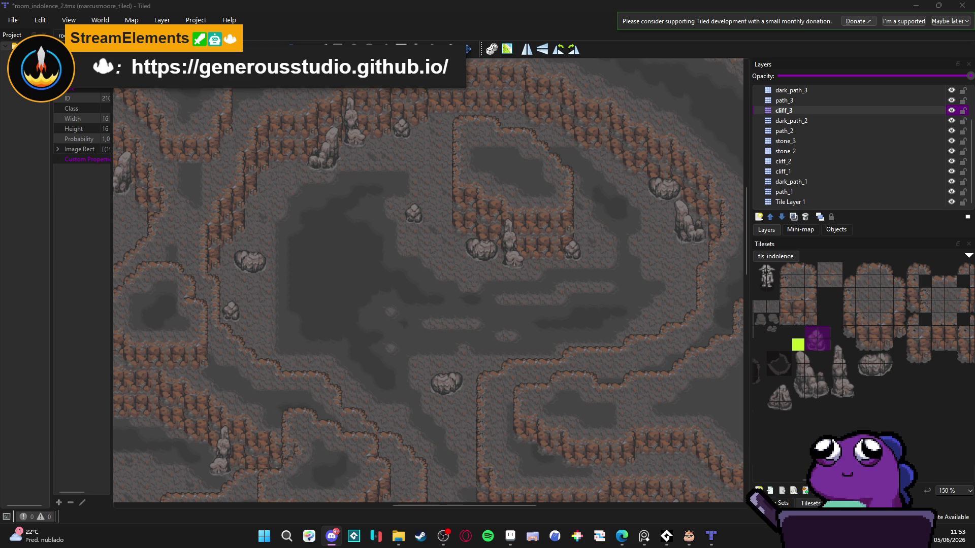
Stamp the 2x5 rock pillar onto the upper-right cliff, save, and zoom out to the whole map.
{"action": "left_click", "coordinate": [483, 306]}
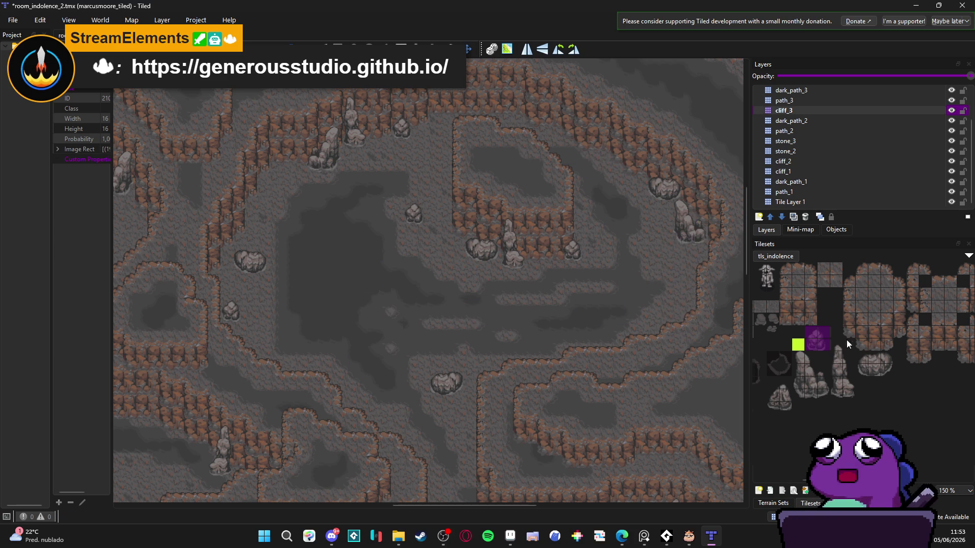
{"action": "left_click_drag", "start_coordinate": [833, 347], "coordinate": [849, 394]}
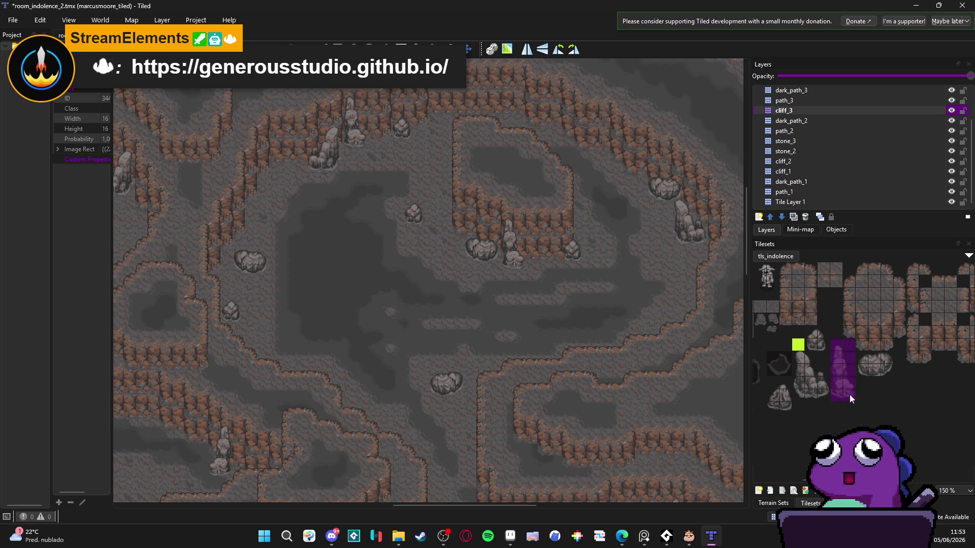
{"action": "left_click", "coordinate": [614, 145]}
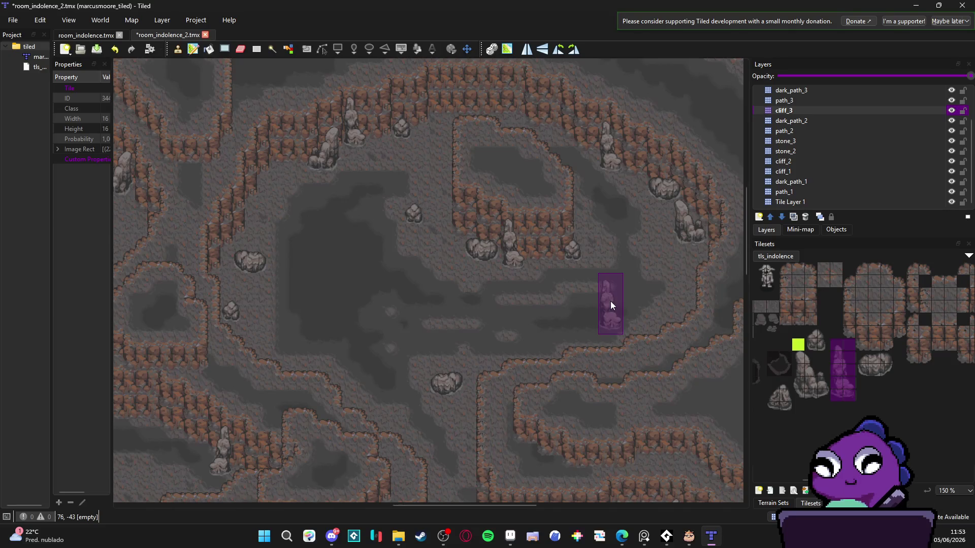
{"action": "scroll", "coordinate": [611, 300], "scroll_direction": "left", "scroll_amount": 1}
{"action": "key", "text": "ctrl+s"}
{"action": "scroll", "coordinate": [610, 291], "scroll_direction": "down", "scroll_amount": 3}
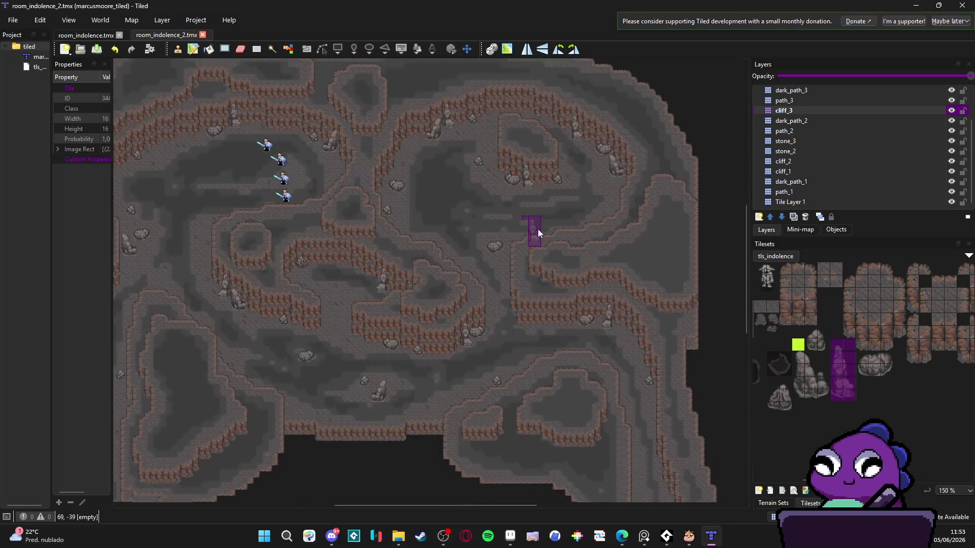
{"action": "scroll", "coordinate": [502, 236], "scroll_direction": "up", "scroll_amount": 4}
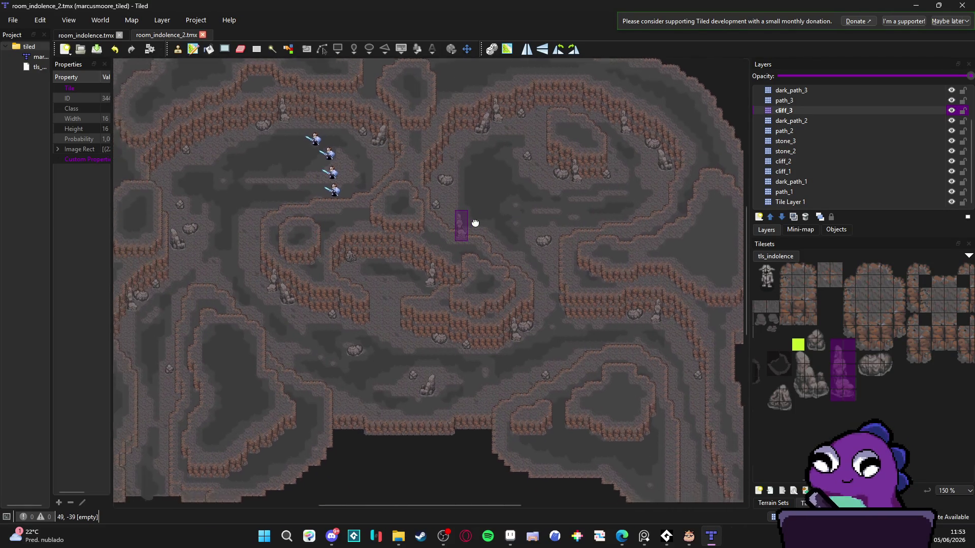
{"action": "scroll", "coordinate": [507, 198], "scroll_direction": "up", "scroll_amount": 2}
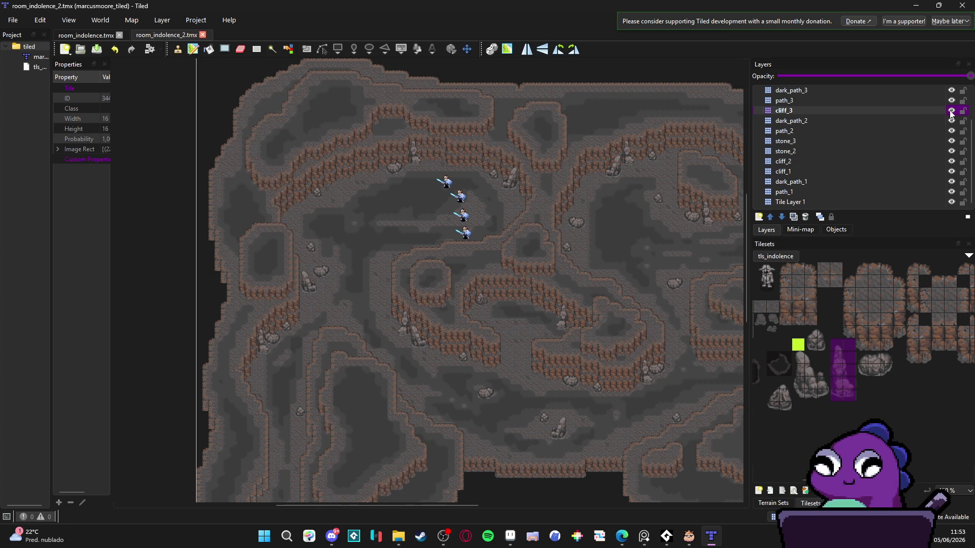
Select the path_3 layer and save the map.
{"action": "left_click", "coordinate": [894, 101]}
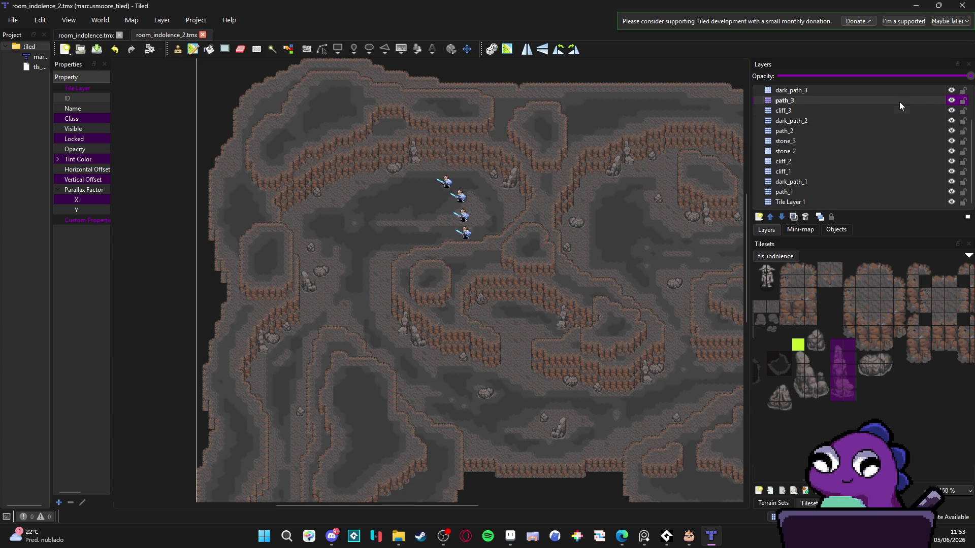
{"action": "left_click", "coordinate": [951, 101]}
{"action": "key", "text": "ctrl+s"}
{"action": "scroll", "coordinate": [875, 102], "scroll_direction": "up", "scroll_amount": 1}
{"action": "scroll", "coordinate": [876, 102], "scroll_direction": "up", "scroll_amount": 1}
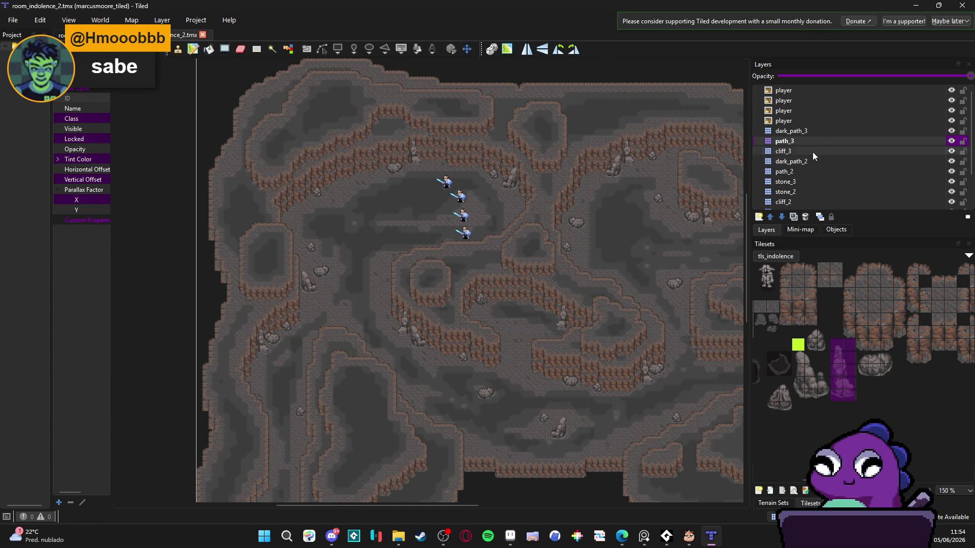
Hide and re-show stone_3 and path_2 to check their contents, leaving stone_3 as the working layer.
{"action": "left_click", "coordinate": [809, 181]}
{"action": "left_click", "coordinate": [951, 182]}
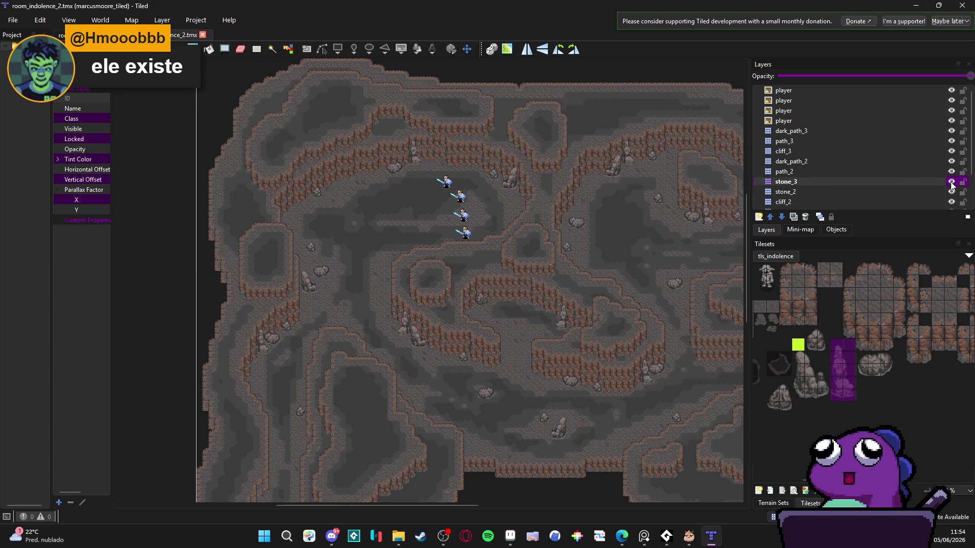
{"action": "left_click", "coordinate": [951, 182]}
{"action": "left_click", "coordinate": [951, 173]}
{"action": "left_click", "coordinate": [951, 171]}
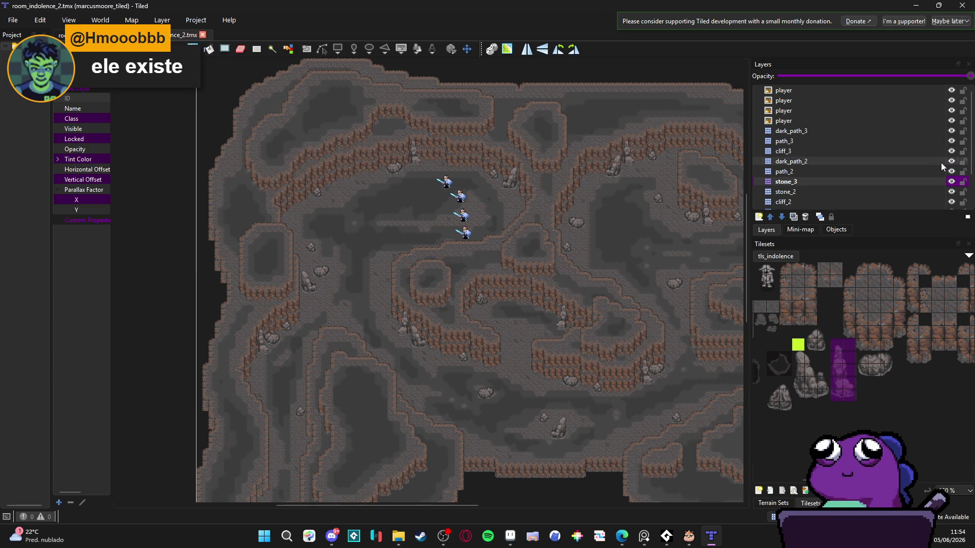
{"action": "left_click", "coordinate": [935, 193]}
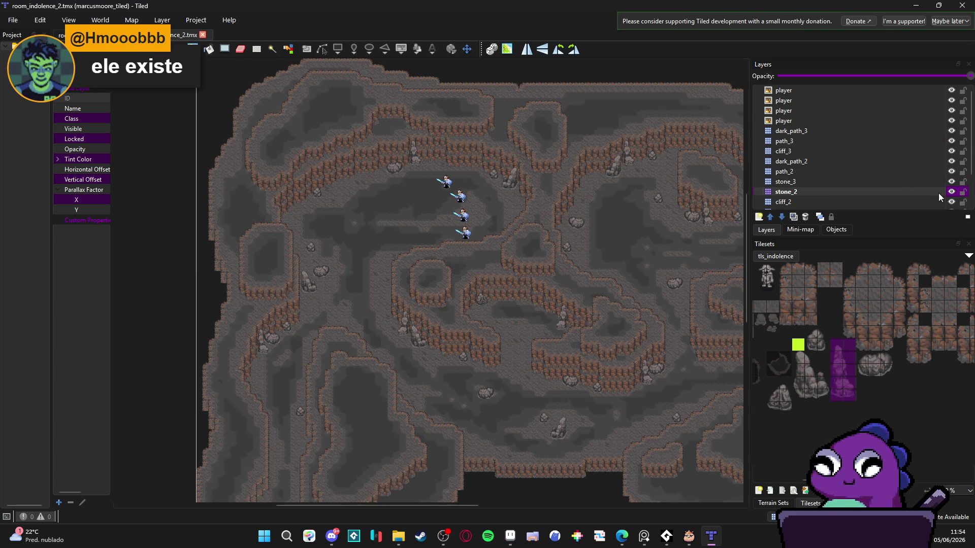
{"action": "left_click", "coordinate": [922, 183]}
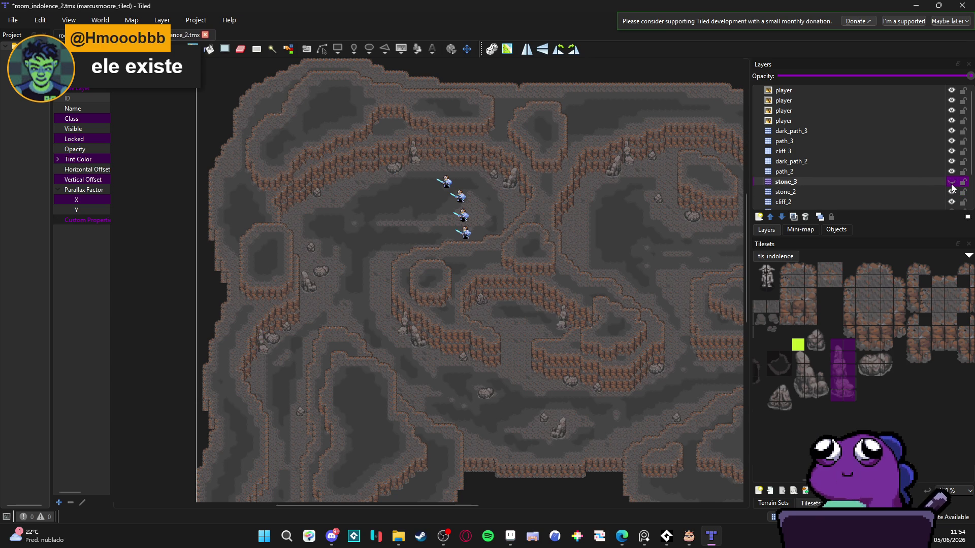
{"action": "left_click_drag", "start_coordinate": [665, 211], "coordinate": [493, 221]}
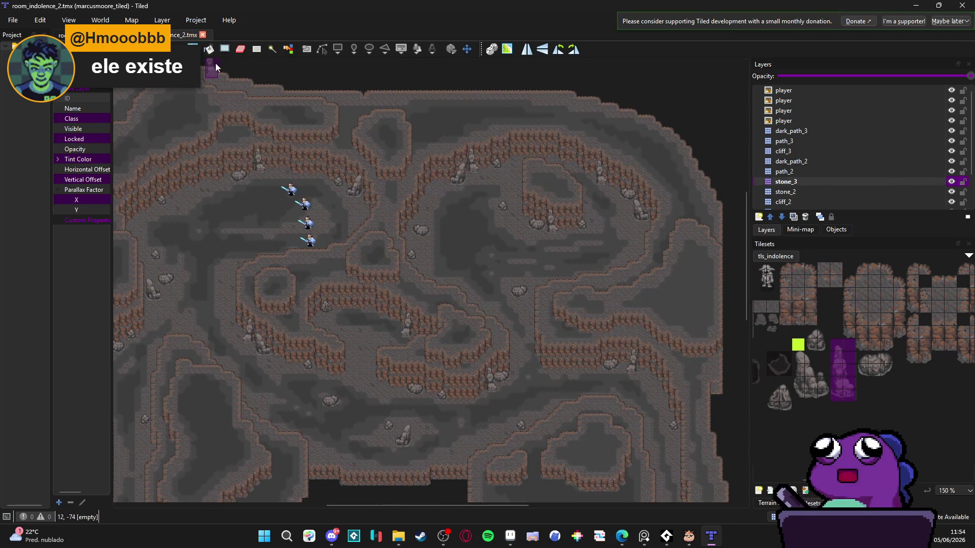
Cut the two stones near the centre from stone_3 and paste them onto stone_2.
{"action": "key", "text": "ctrl+a"}
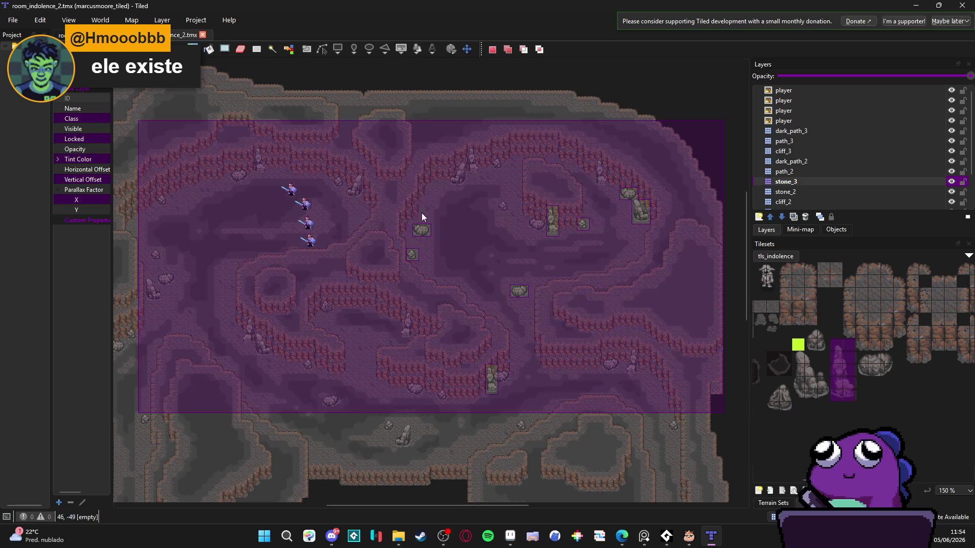
{"action": "scroll", "coordinate": [422, 236], "scroll_direction": "up", "scroll_amount": 3}
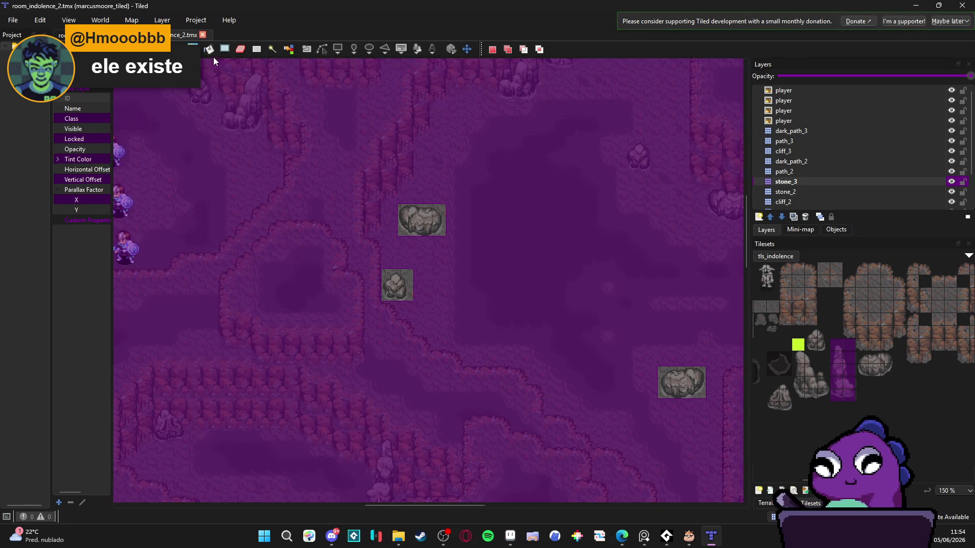
{"action": "left_click_drag", "start_coordinate": [472, 178], "coordinate": [368, 312]}
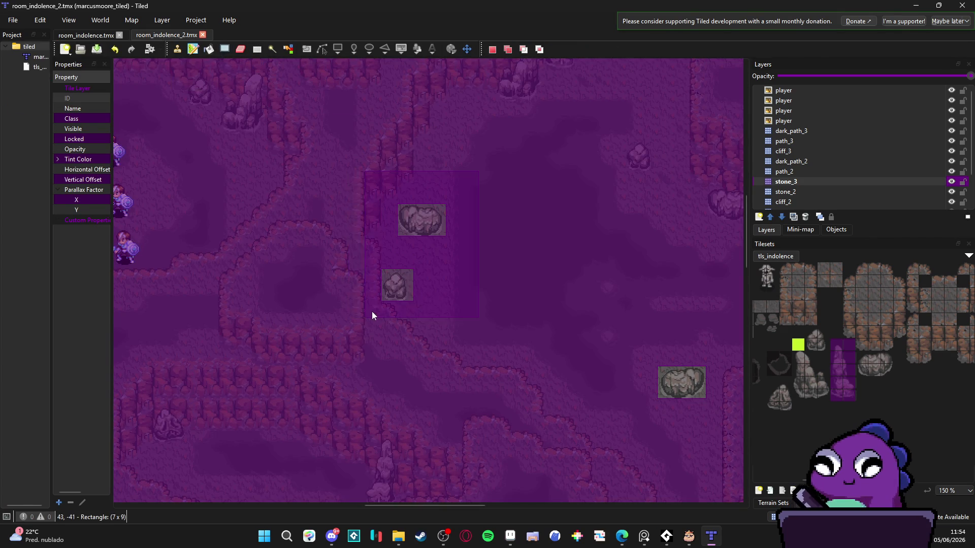
{"action": "left_click_drag", "start_coordinate": [565, 341], "coordinate": [476, 321]}
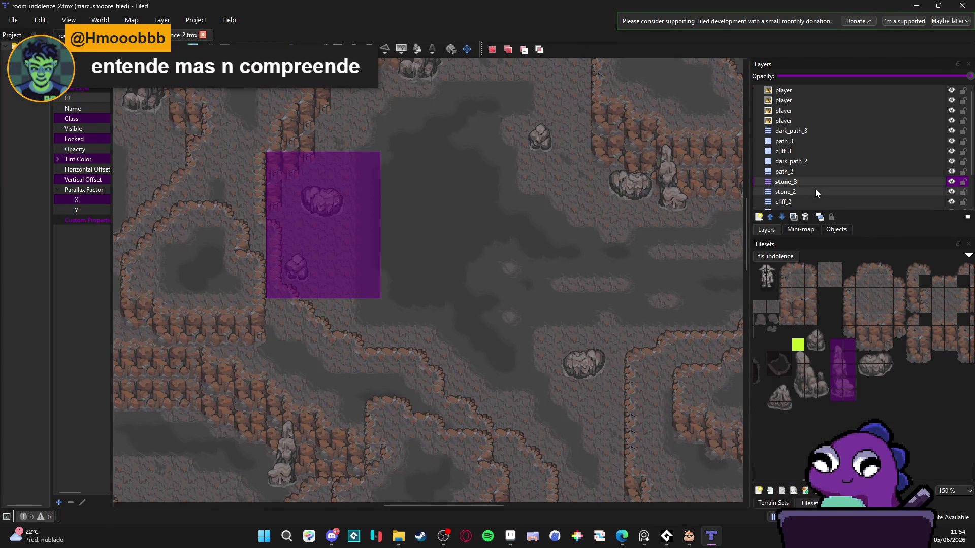
{"action": "key", "text": "ctrl+x"}
{"action": "left_click", "coordinate": [806, 192]}
{"action": "key", "text": "ctrl+v"}
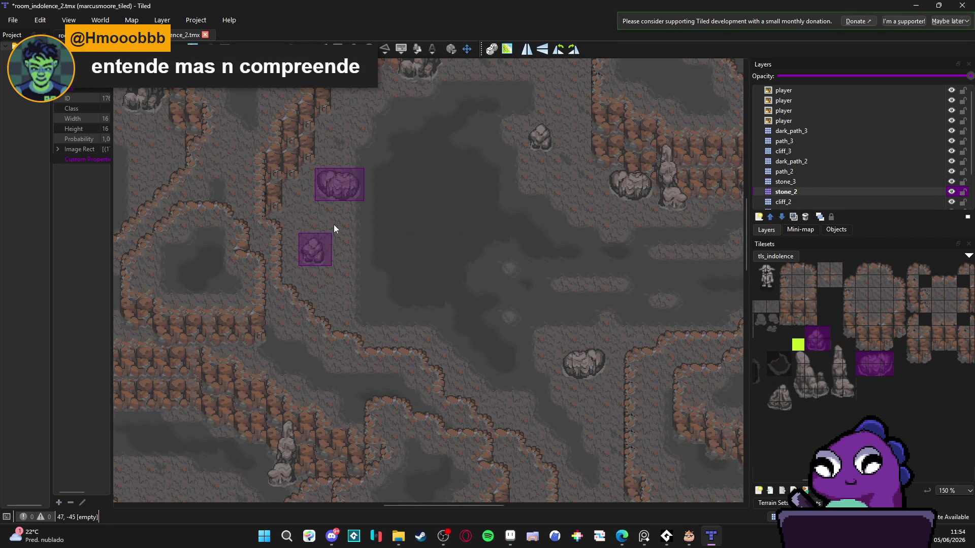
Remove the large stone and paste it back onto the stone_3 layer.
{"action": "scroll", "coordinate": [508, 324], "scroll_direction": "right", "scroll_amount": 2}
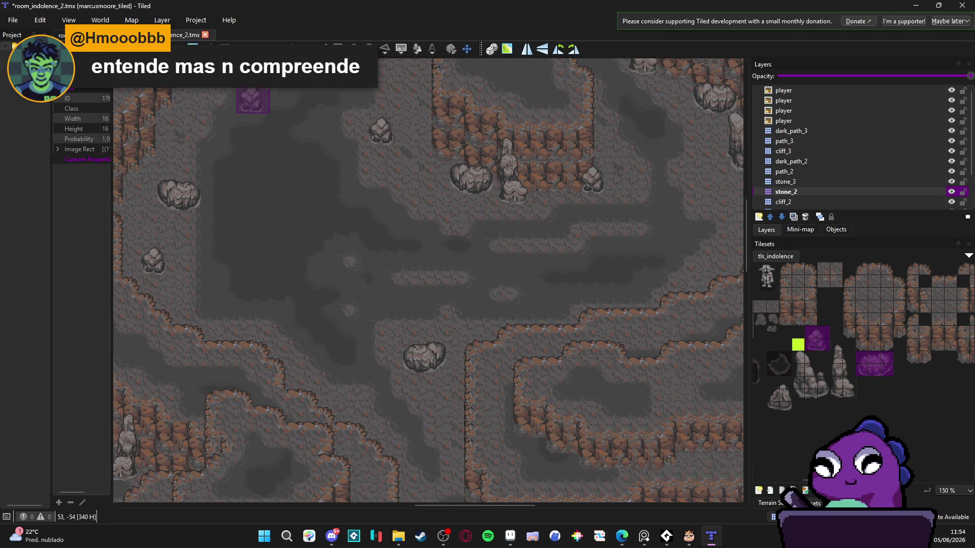
{"action": "key", "text": "r"}
{"action": "left_click_drag", "start_coordinate": [445, 161], "coordinate": [487, 203]}
{"action": "key", "text": "Delete"}
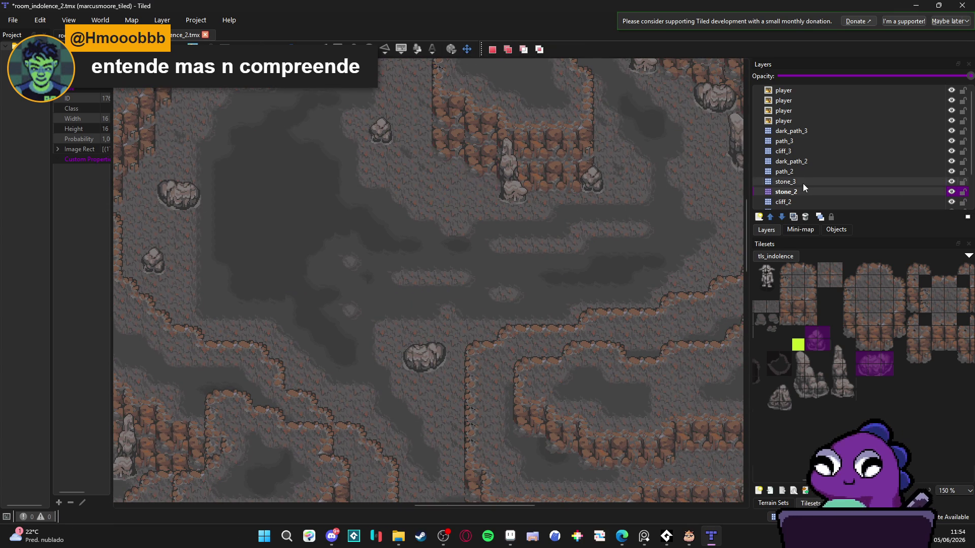
{"action": "left_click", "coordinate": [803, 184]}
{"action": "key", "text": "ctrl+shift+v"}
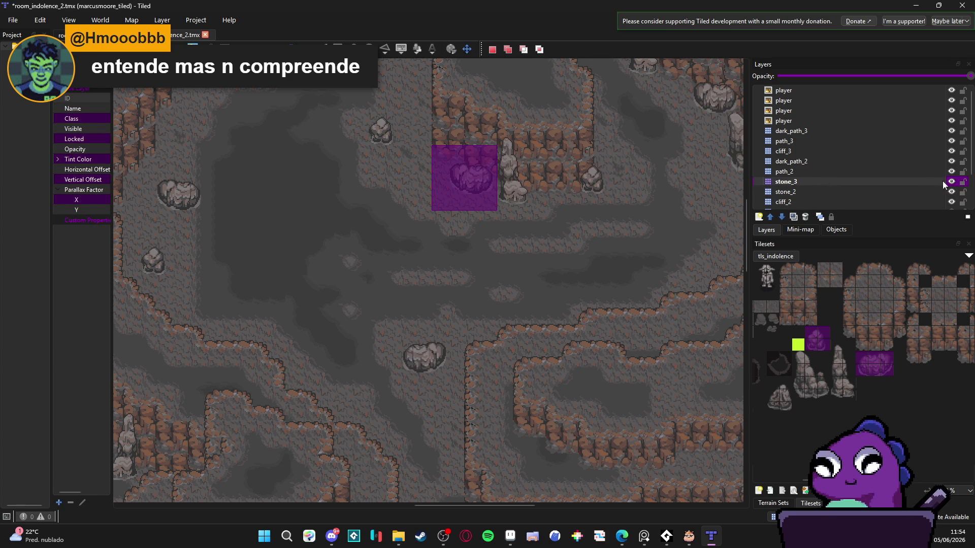
{"action": "mouse_move", "coordinate": [506, 159]}
{"action": "left_mouse_down"}
{"action": "mouse_move", "coordinate": [468, 170]}
{"action": "mouse_move", "coordinate": [468, 219]}
{"action": "left_mouse_up"}
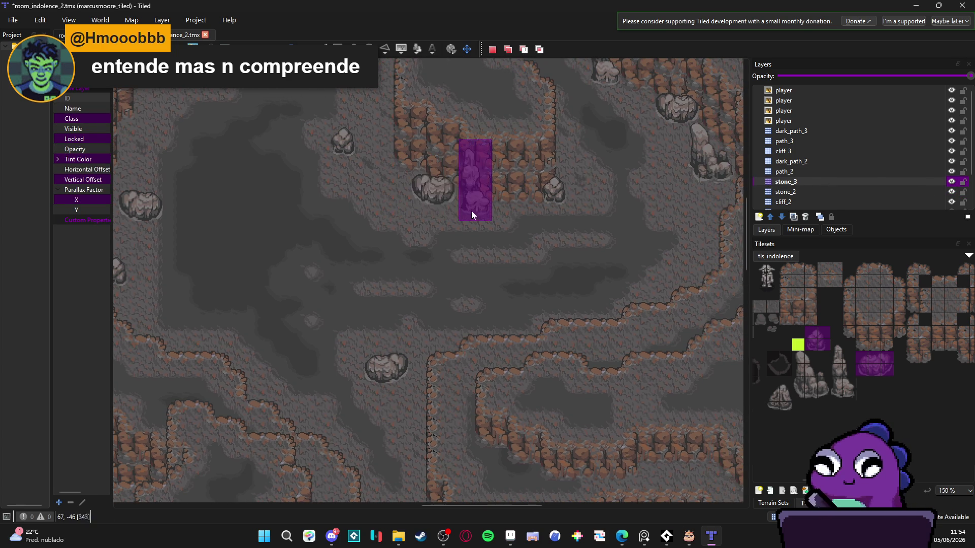
Cut the tall pillar's tiles from stone_3 and stamp them in place on stone_2.
{"action": "left_click", "coordinate": [506, 48]}
{"action": "left_click_drag", "start_coordinate": [581, 133], "coordinate": [535, 214]}
{"action": "key", "text": "ctrl+x"}
{"action": "left_click", "coordinate": [802, 193]}
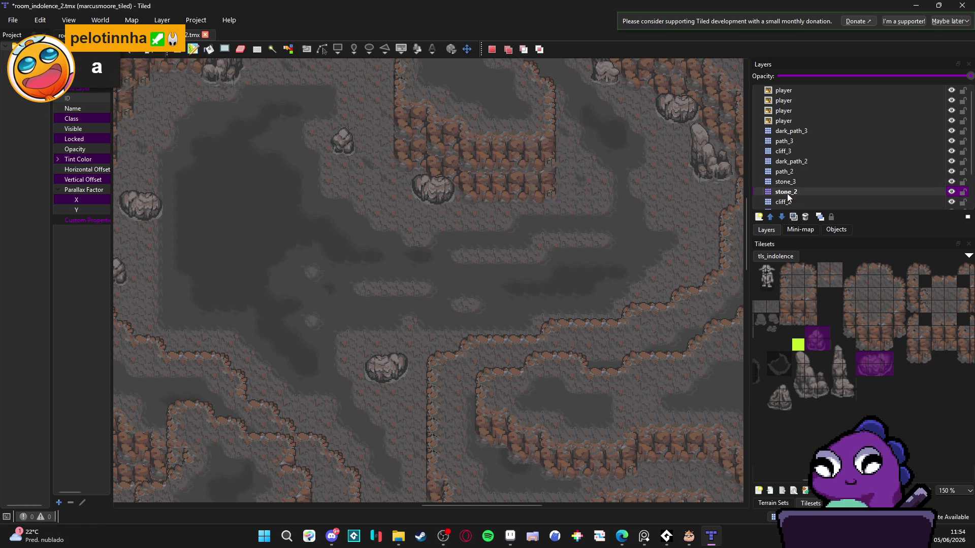
{"action": "key", "text": "ctrl+v"}
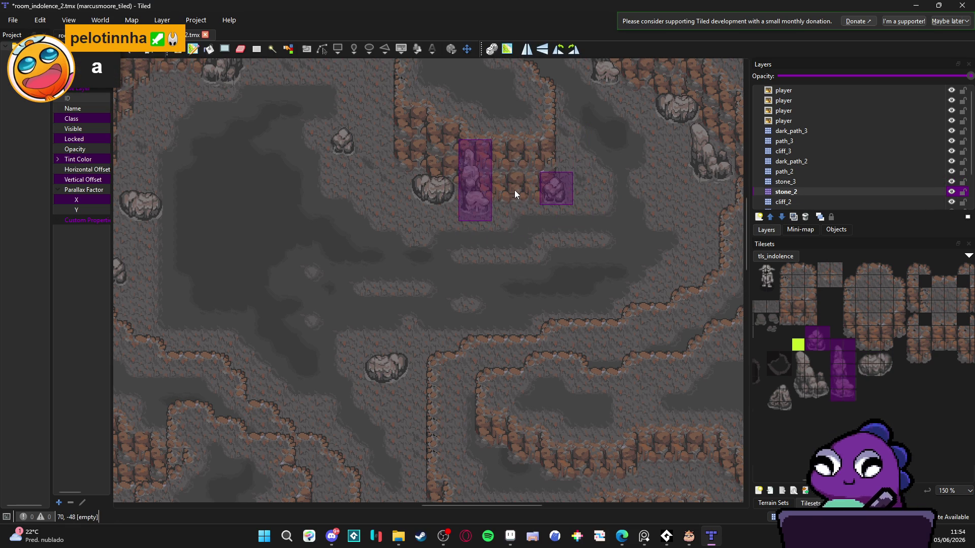
{"action": "left_click", "coordinate": [512, 190]}
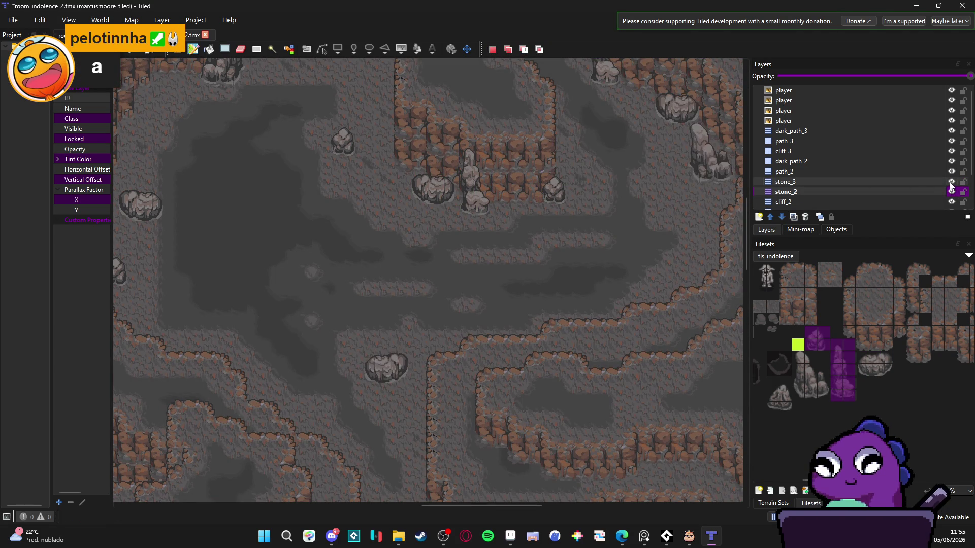
Select the rocks along the upper-right cliff on stone_3 and paste them onto stone_2.
{"action": "left_click", "coordinate": [927, 183]}
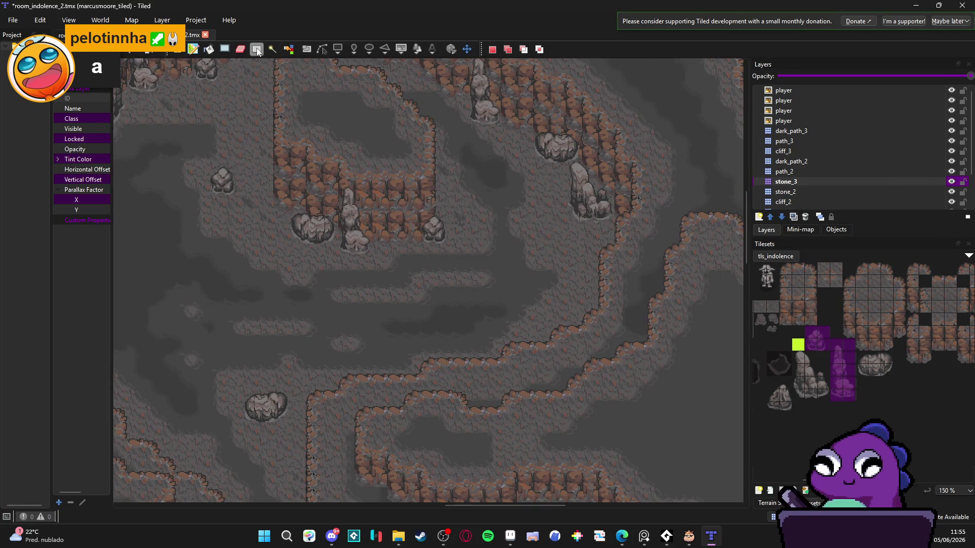
{"action": "left_click_drag", "start_coordinate": [511, 238], "coordinate": [487, 242]}
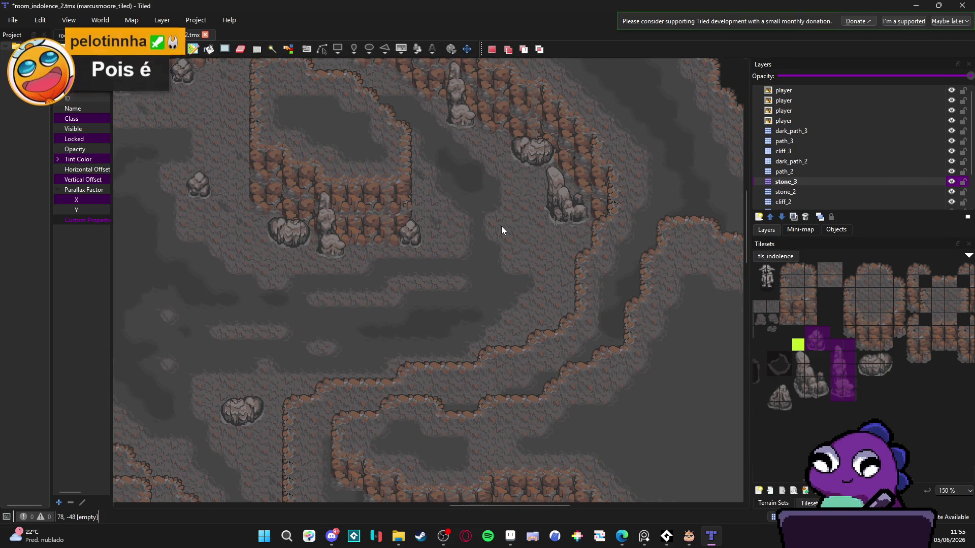
{"action": "left_click_drag", "start_coordinate": [510, 134], "coordinate": [593, 231]}
{"action": "left_click", "coordinate": [893, 192]}
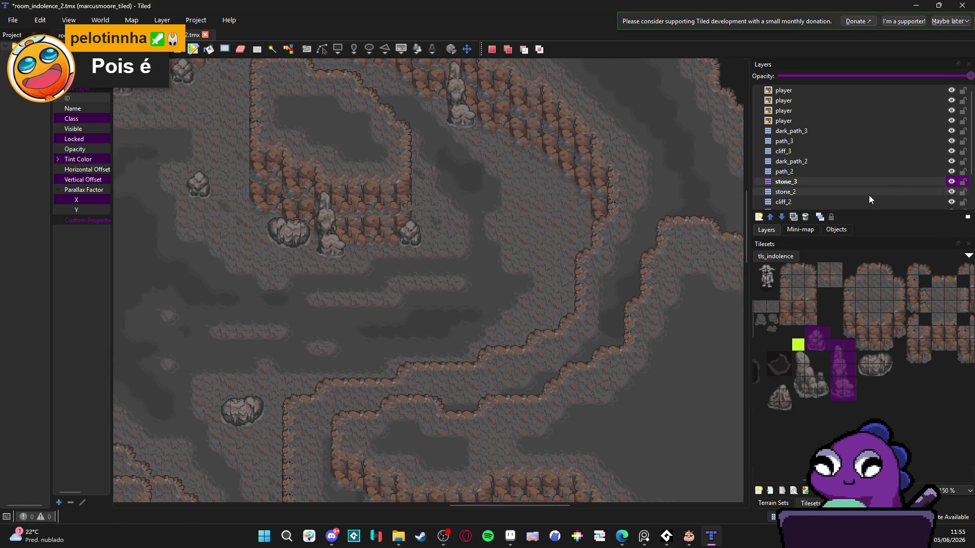
{"action": "key", "text": "ctrl+v"}
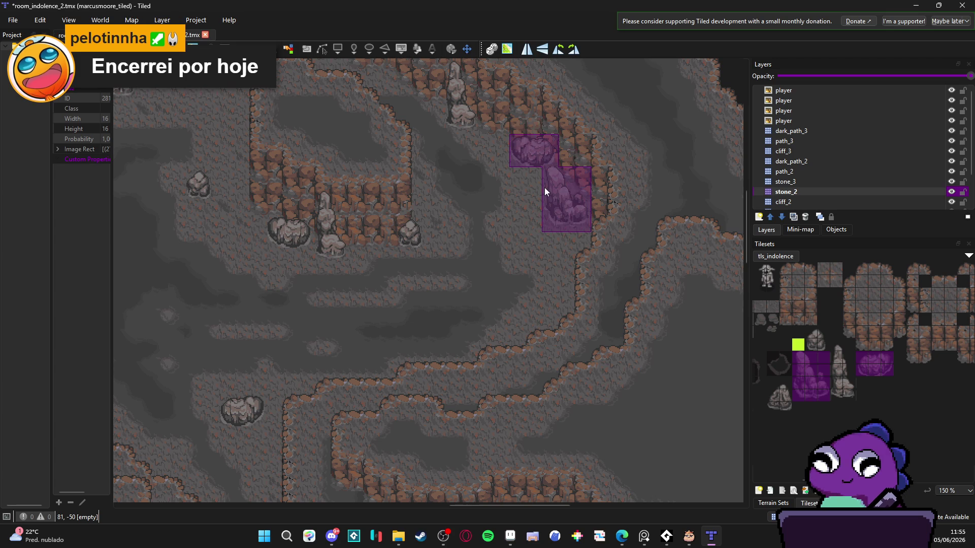
Toggle stone_3's visibility off and on to check which rocks it holds.
{"action": "left_click_drag", "start_coordinate": [470, 264], "coordinate": [567, 195]}
{"action": "left_click", "coordinate": [951, 181]}
{"action": "double_click", "coordinate": [951, 182]}
{"action": "left_click", "coordinate": [951, 181]}
{"action": "left_click", "coordinate": [918, 182]}
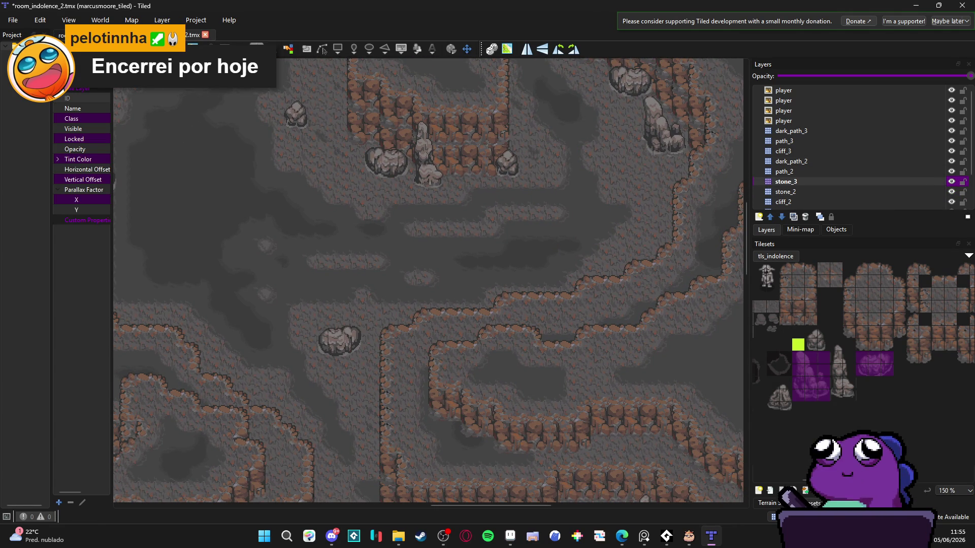
Cut the boulder beside the central path from stone_3 and paste it onto stone_2.
{"action": "key", "text": "r"}
{"action": "left_click_drag", "start_coordinate": [332, 333], "coordinate": [377, 353]}
{"action": "key", "text": "ctrl+x"}
{"action": "left_click", "coordinate": [928, 191]}
{"action": "key", "text": "ctrl+v"}
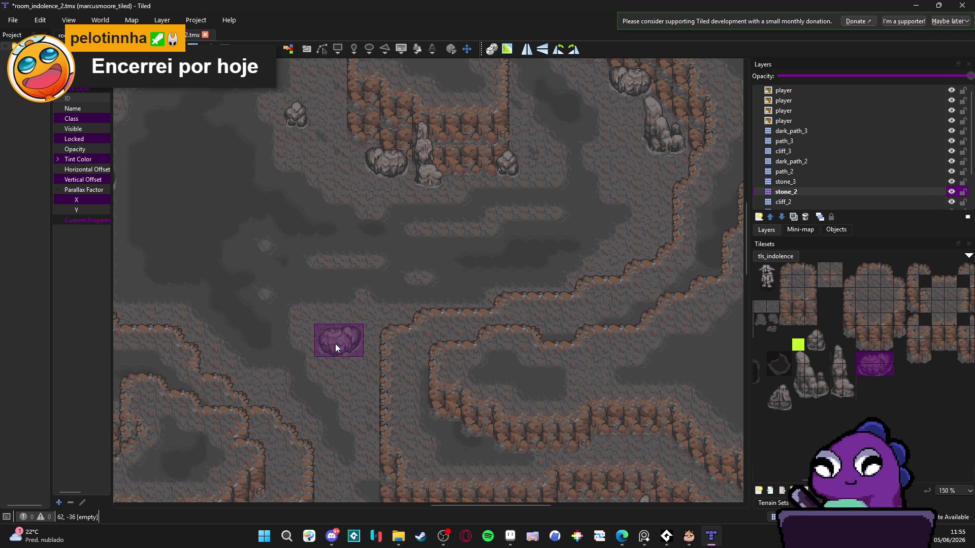
{"action": "key", "text": "Escape"}
Save the map, clear the selection, return to the Stamp Brush and check stone_2's rocks.
{"action": "scroll", "coordinate": [425, 270], "scroll_direction": "down", "scroll_amount": 3}
{"action": "key", "text": "ctrl+s"}
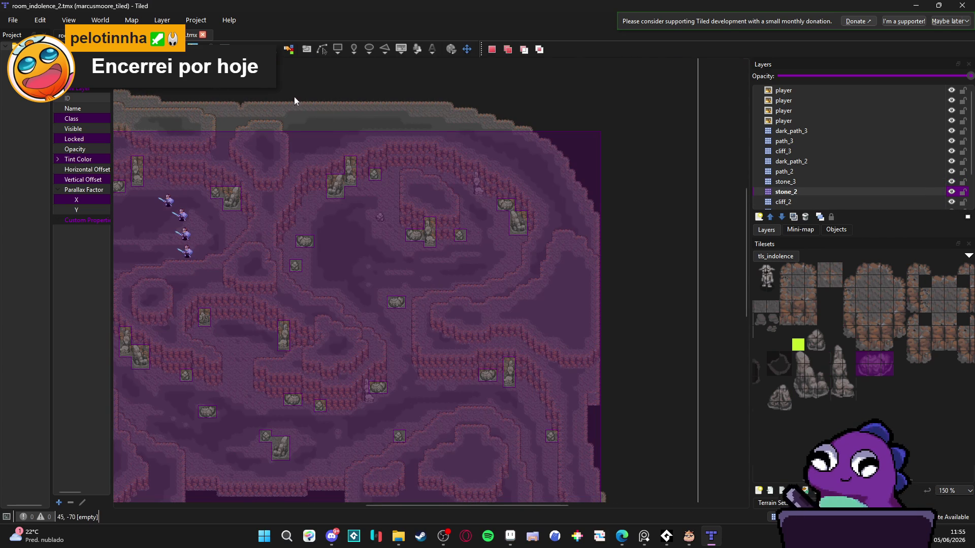
{"action": "key", "text": "ctrl+shift+a"}
{"action": "key", "text": "b"}
{"action": "scroll", "coordinate": [403, 255], "scroll_direction": "up", "scroll_amount": 3}
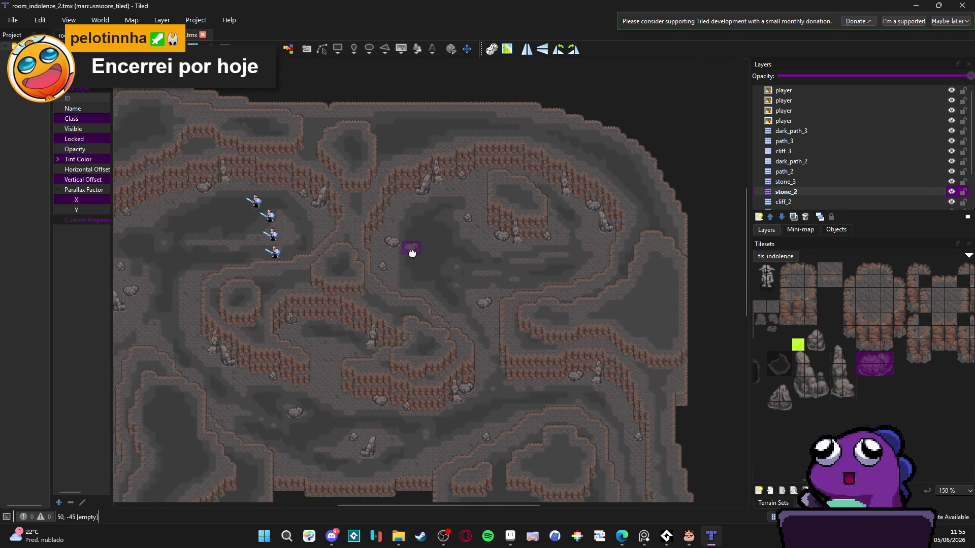
{"action": "left_click", "coordinate": [951, 192]}
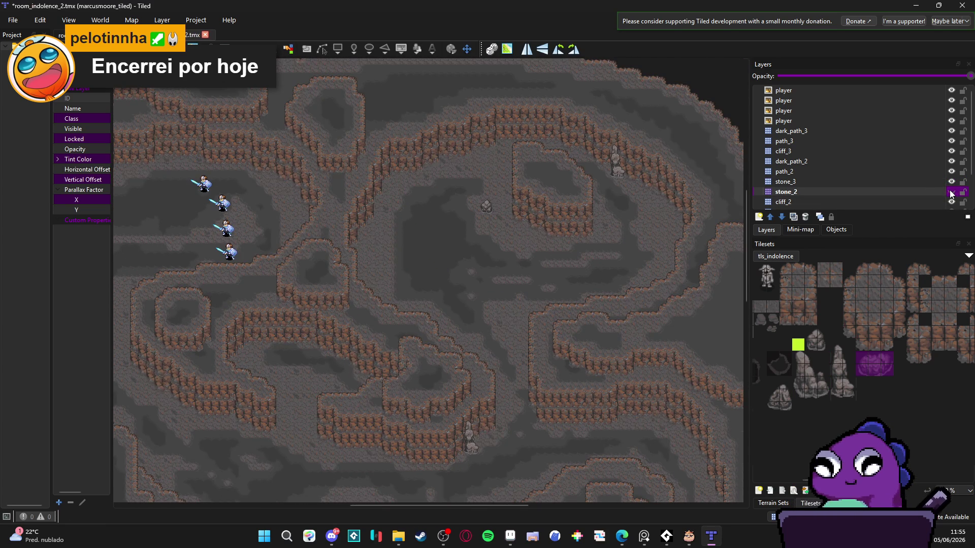
{"action": "left_click", "coordinate": [951, 192]}
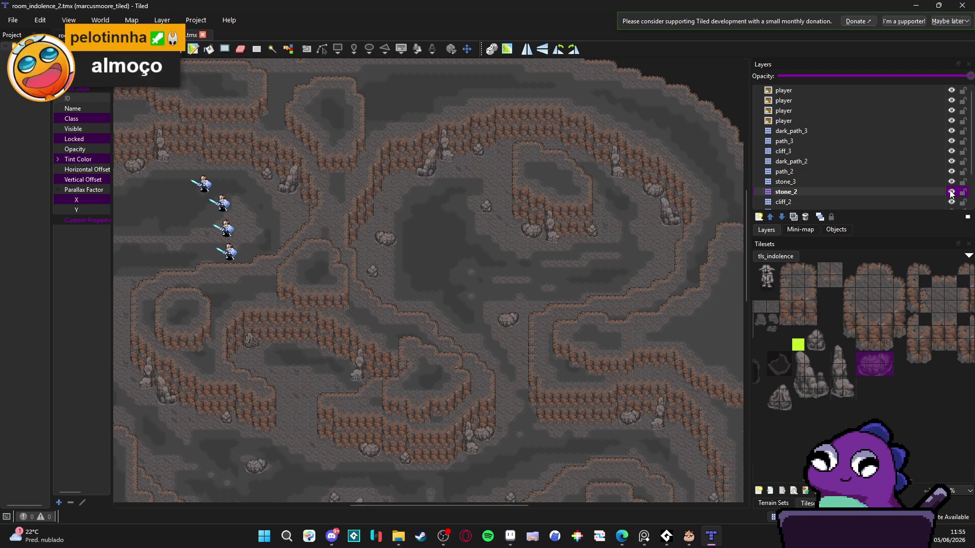
Cut the rock under the upper cliff from stone_3 and paste it onto stone_2.
{"action": "left_click", "coordinate": [913, 182]}
{"action": "scroll", "coordinate": [609, 177], "scroll_direction": "up", "scroll_amount": 3}
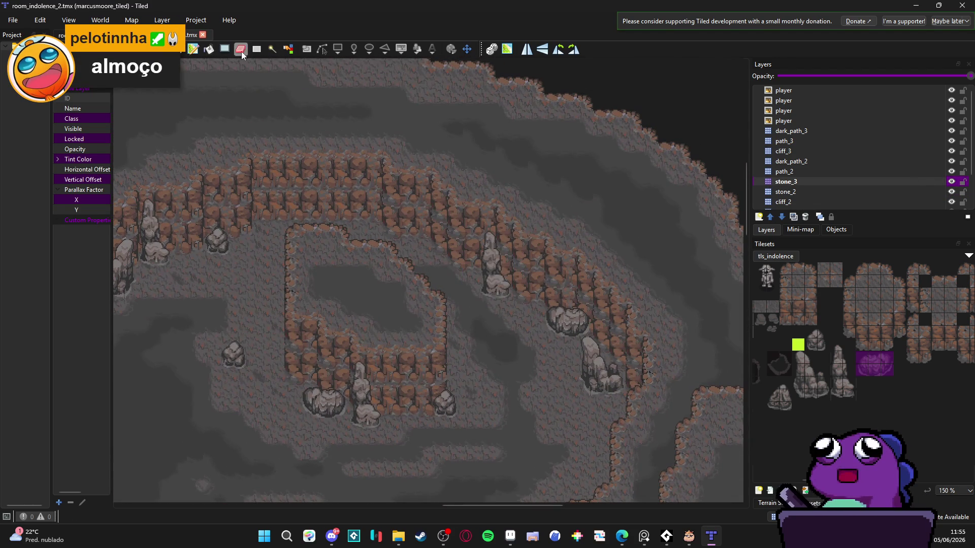
{"action": "left_click", "coordinate": [257, 50]}
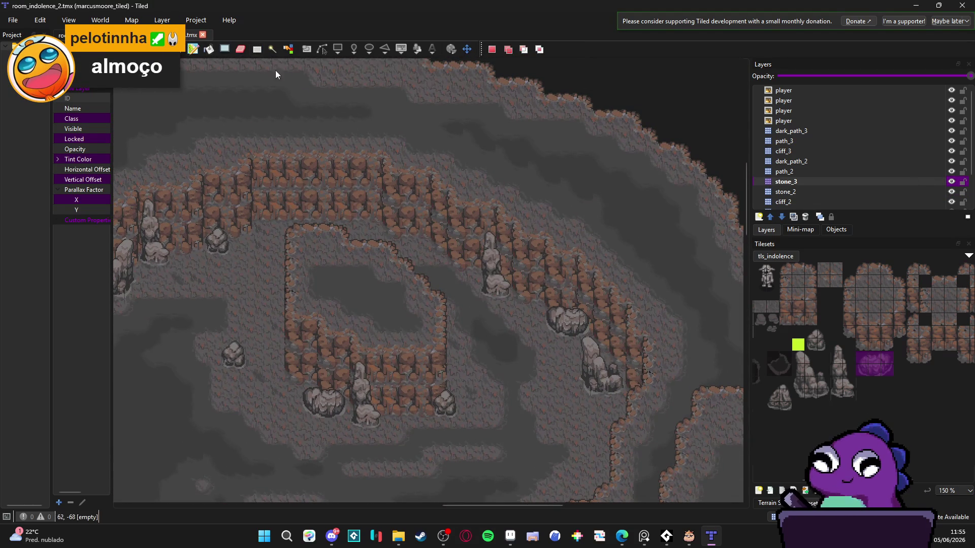
{"action": "left_click_drag", "start_coordinate": [464, 226], "coordinate": [516, 315]}
{"action": "key", "text": "ctrl+x"}
{"action": "left_click", "coordinate": [792, 191]}
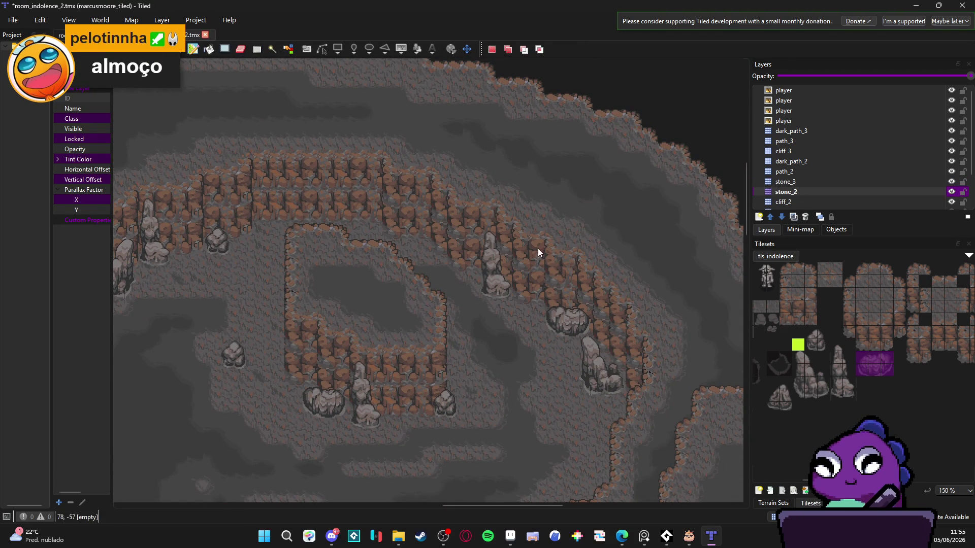
{"action": "key", "text": "ctrl+v"}
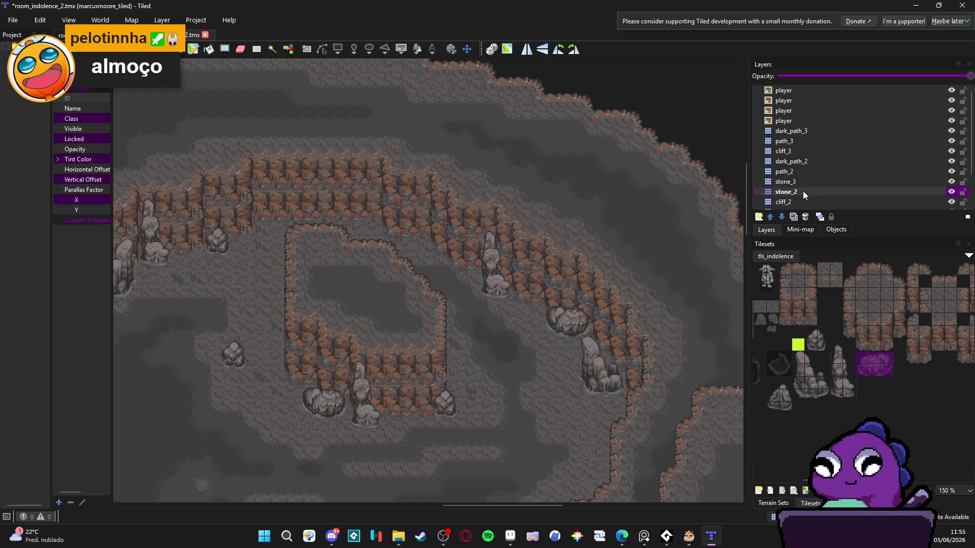
Rectangle-select tiles around the pillar below the cliff on stone_3, then clear the selection.
{"action": "left_click", "coordinate": [792, 181]}
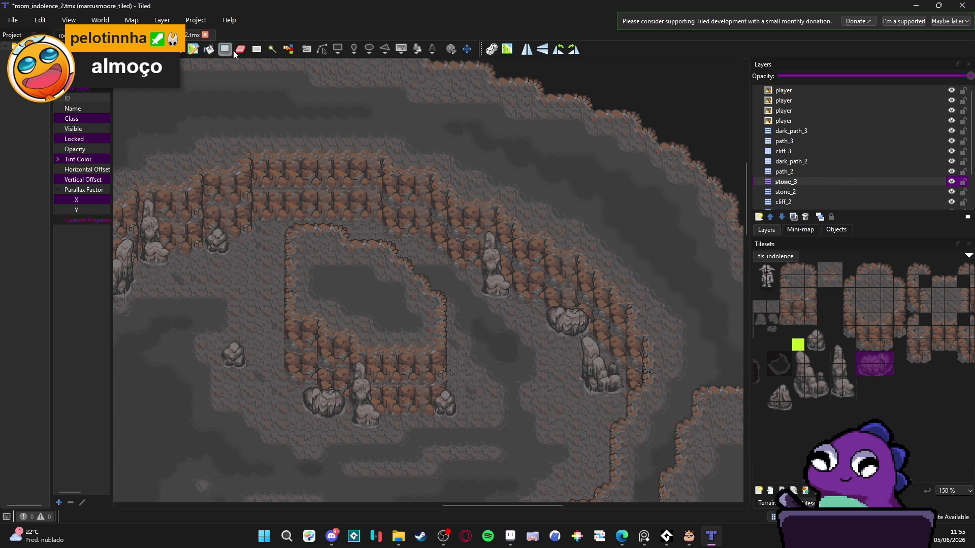
{"action": "left_click", "coordinate": [256, 48]}
{"action": "left_click_drag", "start_coordinate": [453, 221], "coordinate": [513, 316]}
{"action": "left_click", "coordinate": [512, 316]}
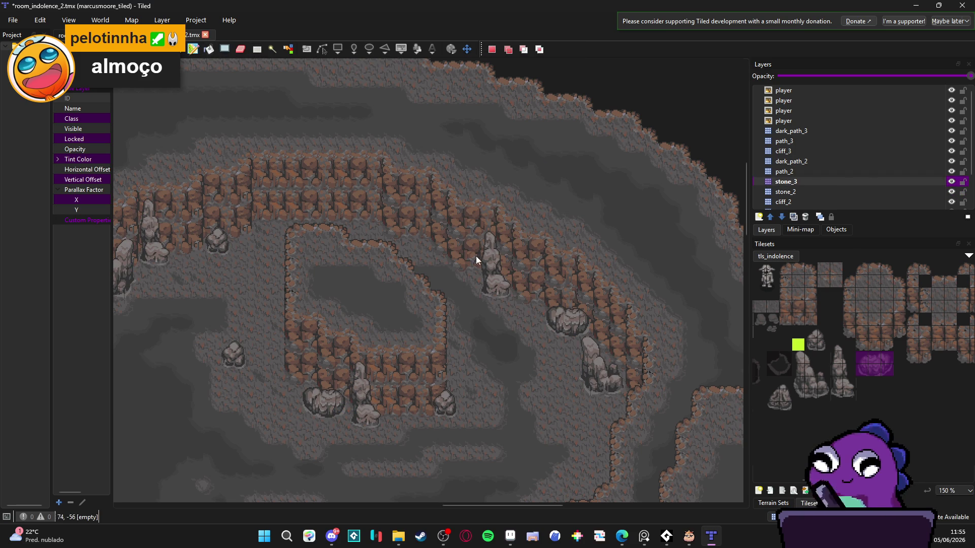
{"action": "left_click_drag", "start_coordinate": [479, 233], "coordinate": [508, 305]}
{"action": "left_click", "coordinate": [507, 305]}
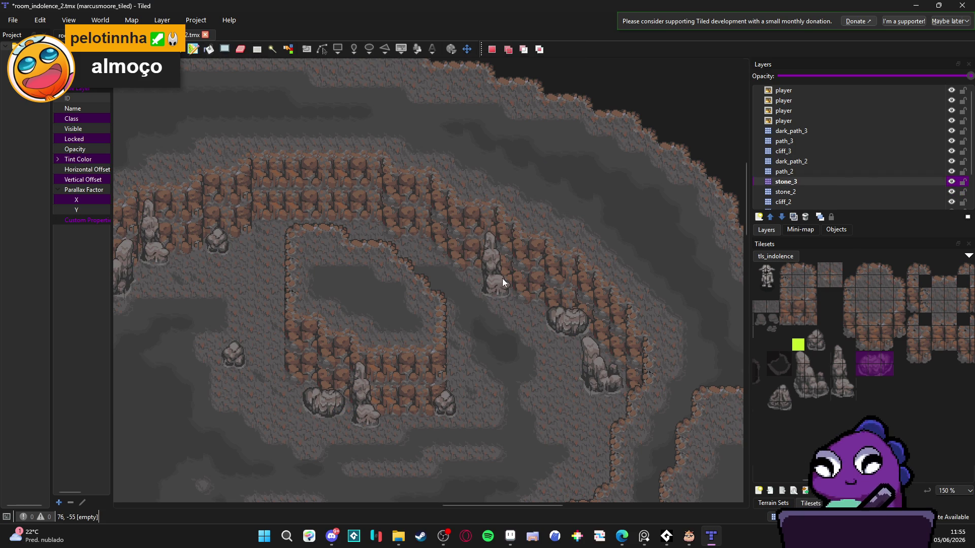
Hide and re-show stone_3 and stone_2 to compare which rocks each layer holds.
{"action": "left_click", "coordinate": [950, 181]}
{"action": "left_click", "coordinate": [951, 181]}
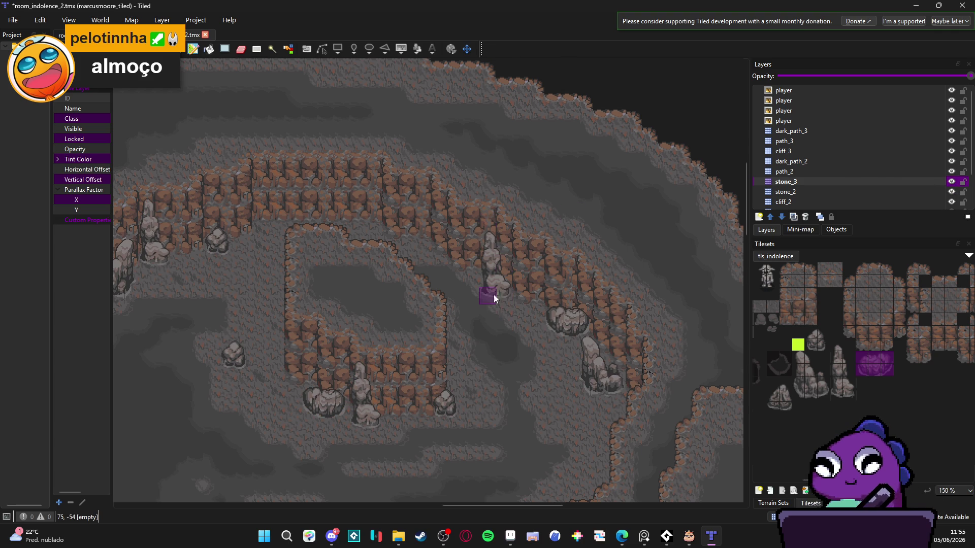
{"action": "left_click", "coordinate": [951, 192]}
{"action": "left_click", "coordinate": [951, 192]}
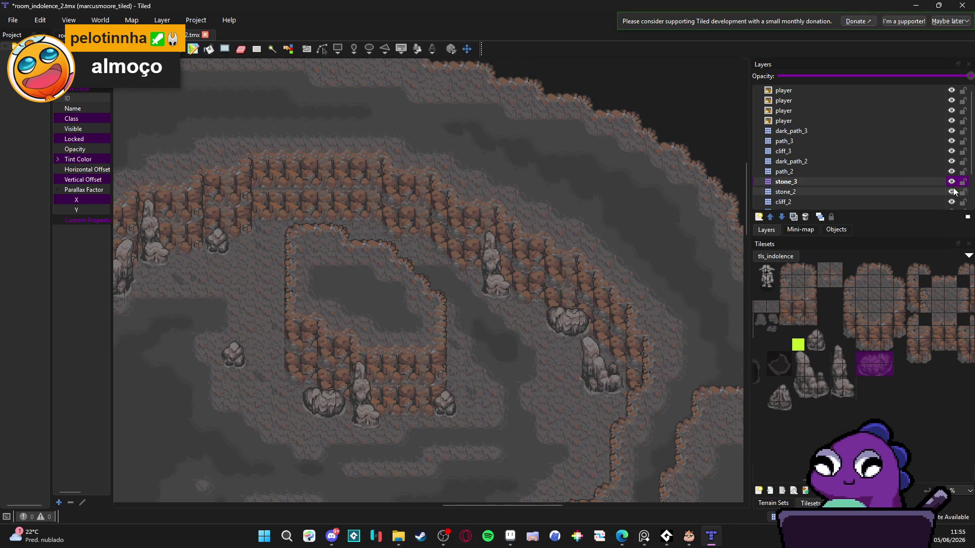
Toggle stone_3, stone_2, path_2 and dark_path_2 visibility to inspect each layer's tiles.
{"action": "left_click", "coordinate": [951, 182]}
{"action": "left_click", "coordinate": [951, 182]}
{"action": "left_click", "coordinate": [945, 182]}
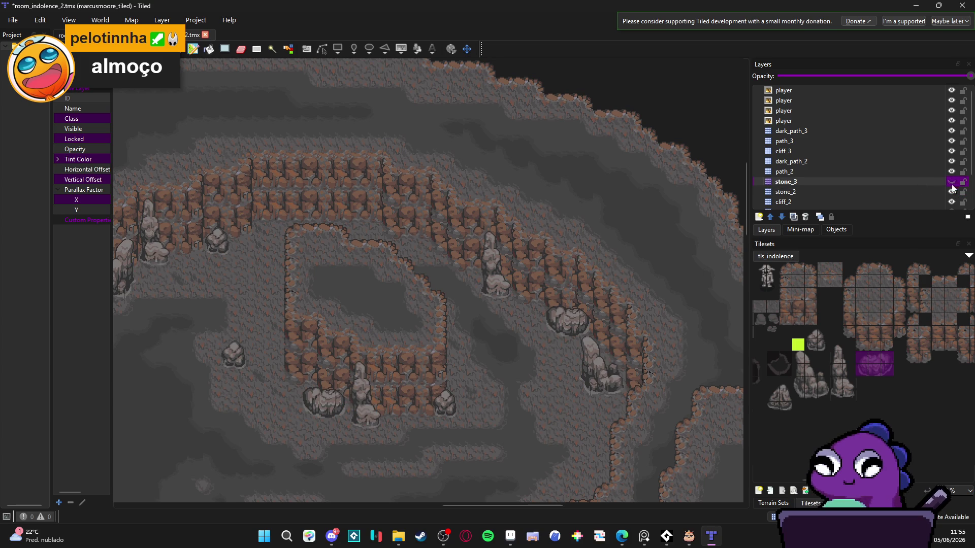
{"action": "left_click", "coordinate": [951, 182]}
{"action": "left_click", "coordinate": [951, 192]}
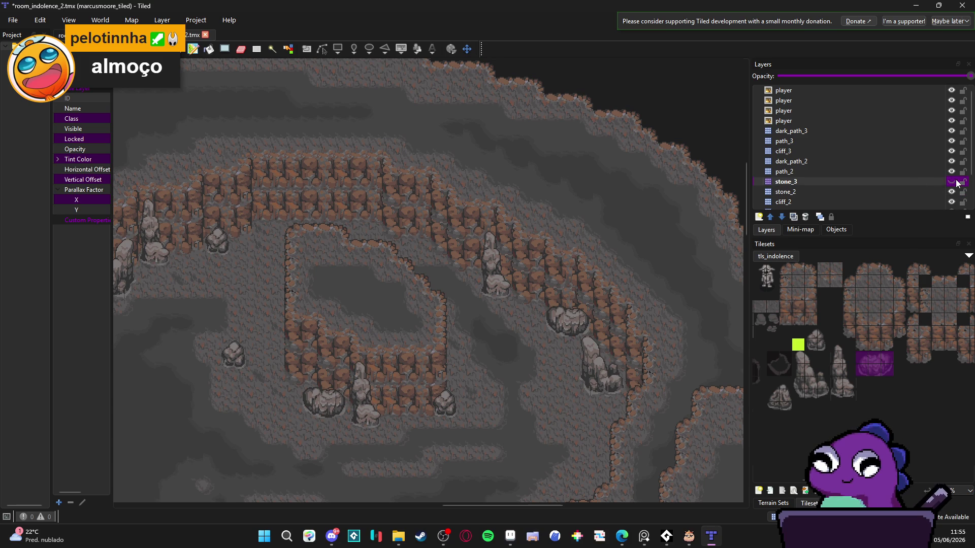
{"action": "left_click", "coordinate": [951, 171]}
{"action": "left_click", "coordinate": [951, 171]}
{"action": "left_click", "coordinate": [951, 161]}
{"action": "left_click", "coordinate": [951, 161]}
{"action": "left_click", "coordinate": [950, 192]}
{"action": "left_click", "coordinate": [951, 192]}
{"action": "left_click", "coordinate": [950, 202]}
{"action": "left_click", "coordinate": [951, 202]}
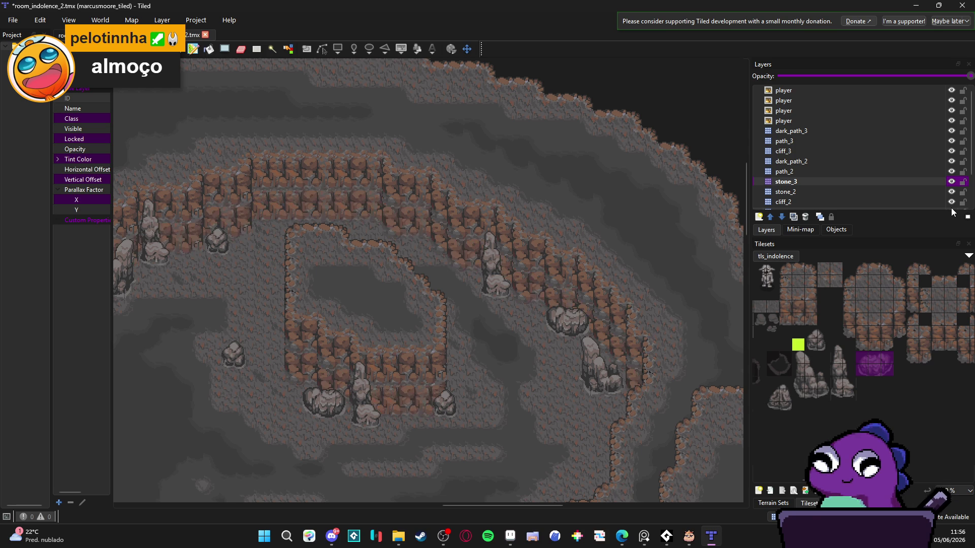
Toggle cliff_1 and cliff_2 visibility to compare their cliff tiles.
{"action": "scroll", "coordinate": [952, 212], "scroll_direction": "down", "scroll_amount": 1}
{"action": "left_click", "coordinate": [951, 182]}
{"action": "left_click", "coordinate": [951, 182]}
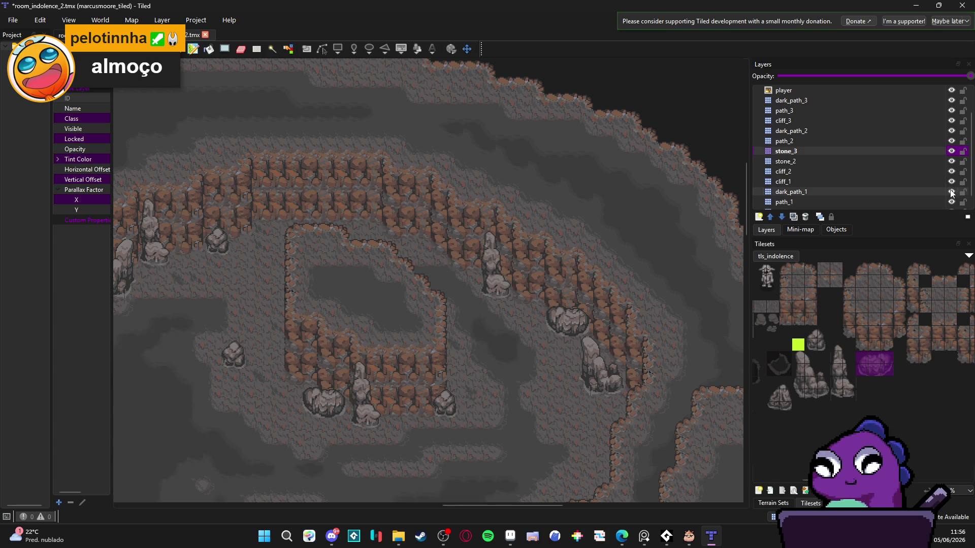
{"action": "left_click", "coordinate": [951, 182]}
{"action": "left_click", "coordinate": [951, 182]}
{"action": "left_click", "coordinate": [951, 172]}
{"action": "left_click", "coordinate": [951, 172]}
Hide stone_2 and cliff_2 and toggle path_2 and the top cliff layer to locate the stray pillar.
{"action": "left_click", "coordinate": [951, 160]}
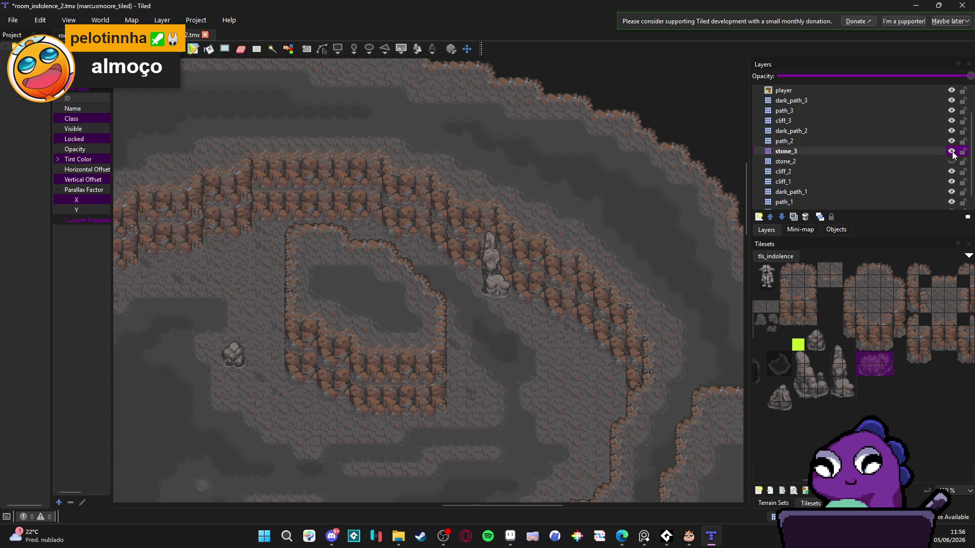
{"action": "left_click", "coordinate": [952, 142]}
{"action": "left_click", "coordinate": [952, 141]}
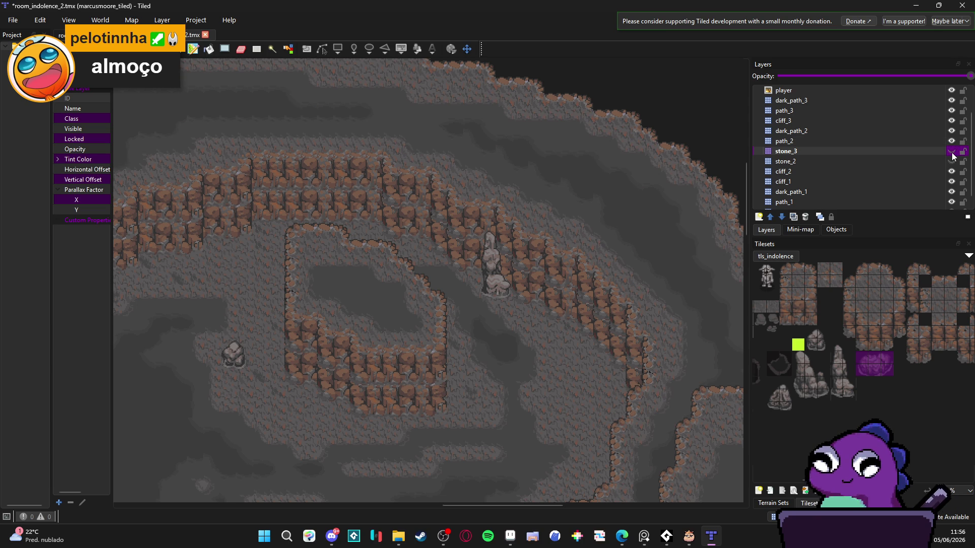
{"action": "left_click", "coordinate": [952, 151]}
{"action": "left_click", "coordinate": [951, 171]}
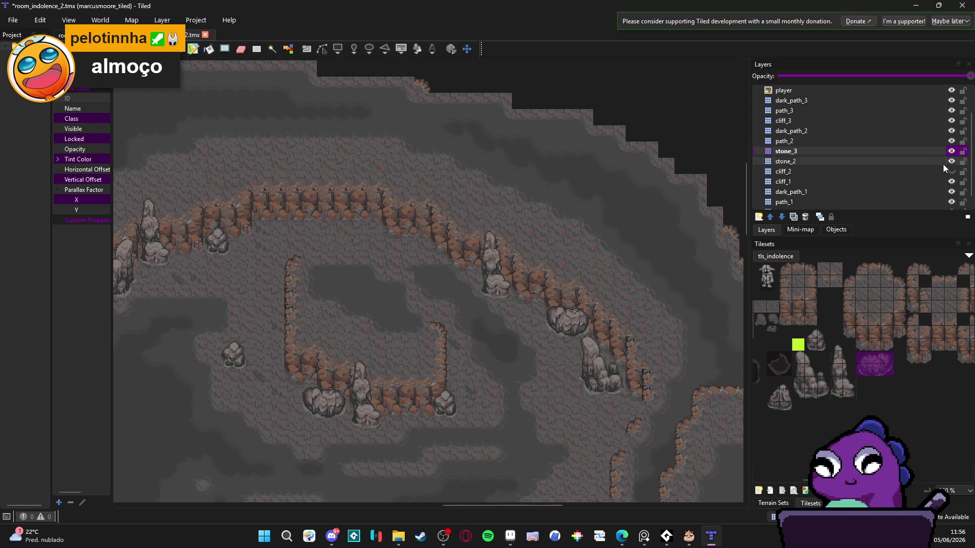
{"action": "left_click", "coordinate": [951, 120]}
{"action": "left_click", "coordinate": [951, 120]}
{"action": "left_click", "coordinate": [951, 120]}
{"action": "left_click", "coordinate": [951, 120]}
On cliff_3, delete the 5x7 area holding the stone pillar, then show cliff_2 again.
{"action": "left_click", "coordinate": [785, 121]}
{"action": "key", "text": "ctrl+h"}
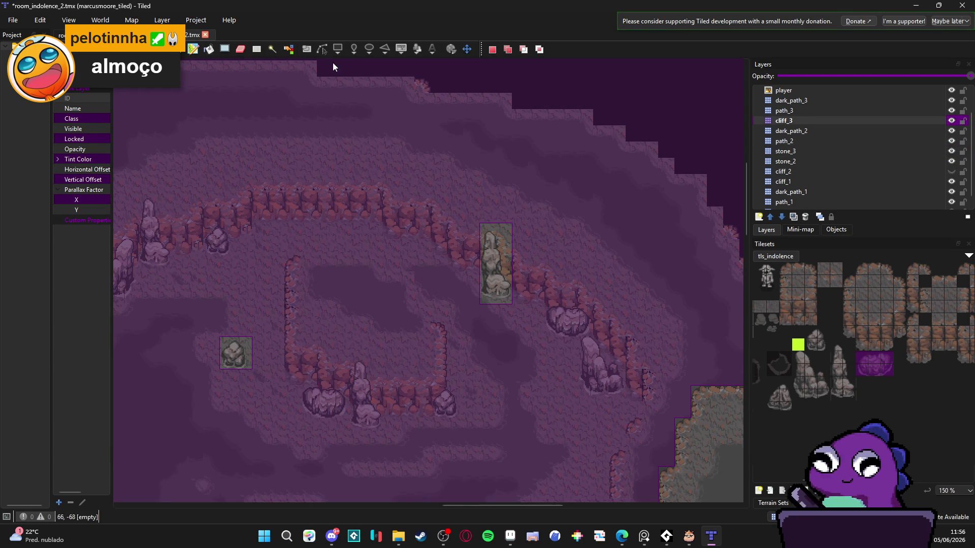
{"action": "key", "text": "ctrl+h"}
{"action": "left_click", "coordinate": [240, 50]}
{"action": "left_click", "coordinate": [256, 50]}
{"action": "left_click_drag", "start_coordinate": [451, 210], "coordinate": [520, 307]}
{"action": "key", "text": "Delete"}
{"action": "key", "text": "ctrl+shift+a"}
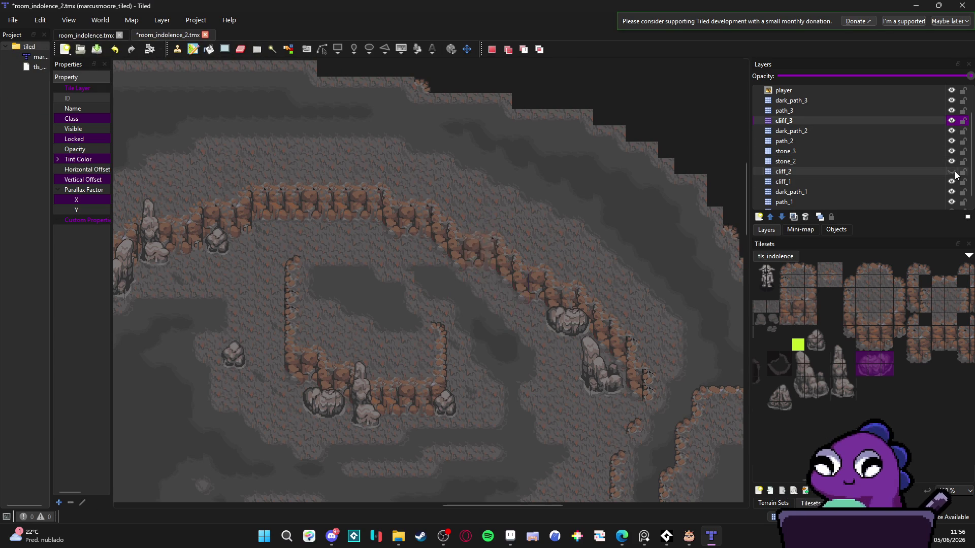
{"action": "left_click", "coordinate": [952, 172]}
{"action": "scroll", "coordinate": [908, 147], "scroll_direction": "down", "scroll_amount": 1}
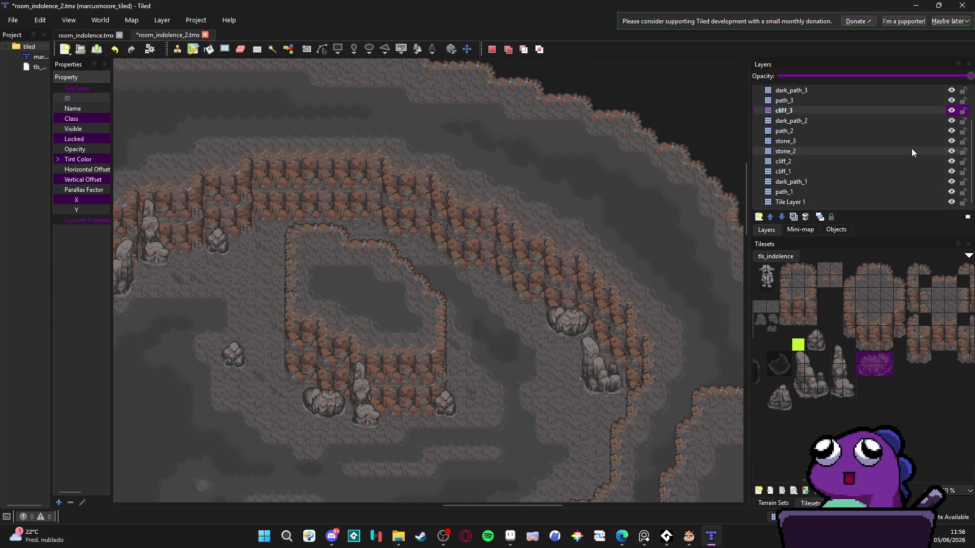
On the stone_2 layer, stamp the tall 2x5 stone pillar onto the map and save.
{"action": "left_click", "coordinate": [911, 151]}
{"action": "left_click_drag", "start_coordinate": [837, 345], "coordinate": [850, 396]}
{"action": "left_click", "coordinate": [503, 262]}
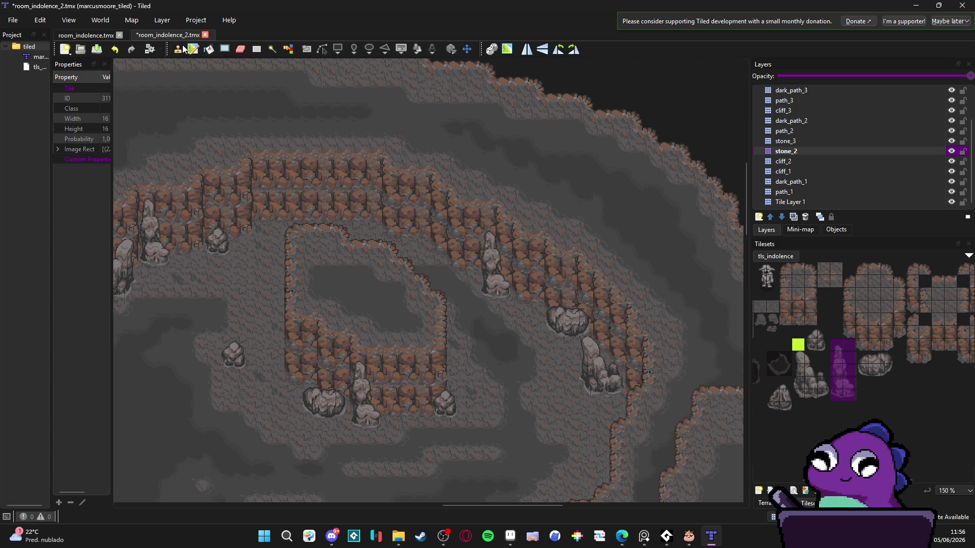
{"action": "scroll", "coordinate": [383, 276], "scroll_direction": "left", "scroll_amount": 1}
{"action": "key", "text": "ctrl+s"}
Stamp a second stone pillar beside the upper middle cliff edge.
{"action": "scroll", "coordinate": [440, 257], "scroll_direction": "down", "scroll_amount": 3}
{"action": "scroll", "coordinate": [493, 272], "scroll_direction": "up", "scroll_amount": 3}
{"action": "scroll", "coordinate": [477, 297], "scroll_direction": "down", "scroll_amount": 3}
{"action": "scroll", "coordinate": [452, 293], "scroll_direction": "up", "scroll_amount": 3}
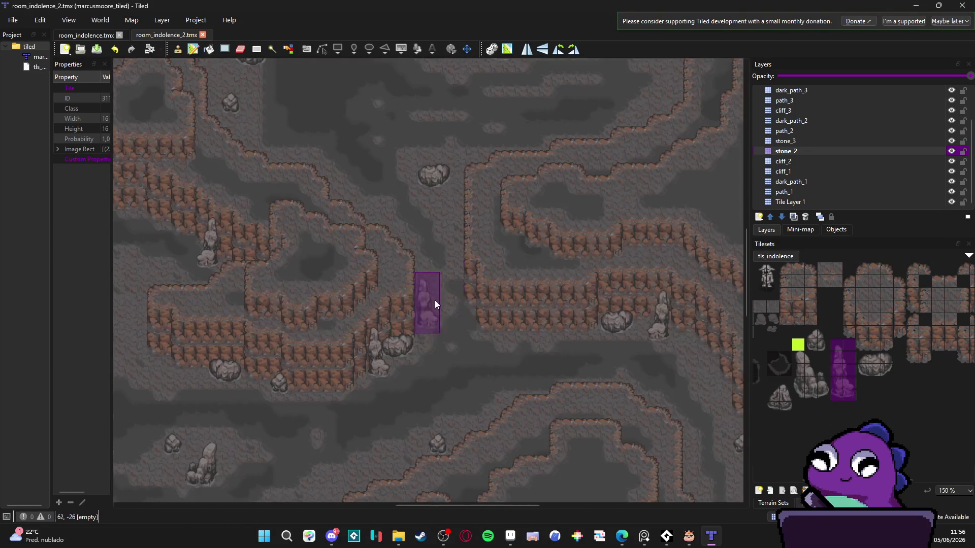
{"action": "scroll", "coordinate": [416, 293], "scroll_direction": "down", "scroll_amount": 3}
{"action": "scroll", "coordinate": [382, 226], "scroll_direction": "up", "scroll_amount": 3}
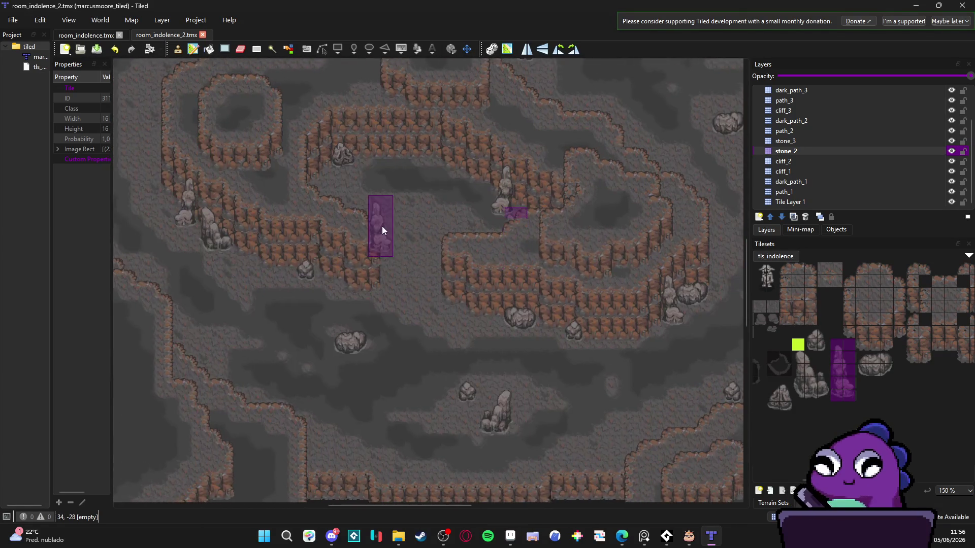
{"action": "scroll", "coordinate": [385, 218], "scroll_direction": "down", "scroll_amount": 3}
{"action": "scroll", "coordinate": [483, 200], "scroll_direction": "up", "scroll_amount": 3}
{"action": "mouse_move", "coordinate": [483, 200]}
{"action": "left_mouse_down"}
{"action": "mouse_move", "coordinate": [495, 243]}
{"action": "mouse_move", "coordinate": [489, 211]}
{"action": "mouse_move", "coordinate": [452, 370]}
{"action": "mouse_move", "coordinate": [327, 334]}
{"action": "left_mouse_up"}
{"action": "scroll", "coordinate": [326, 320], "scroll_direction": "down", "scroll_amount": 10}
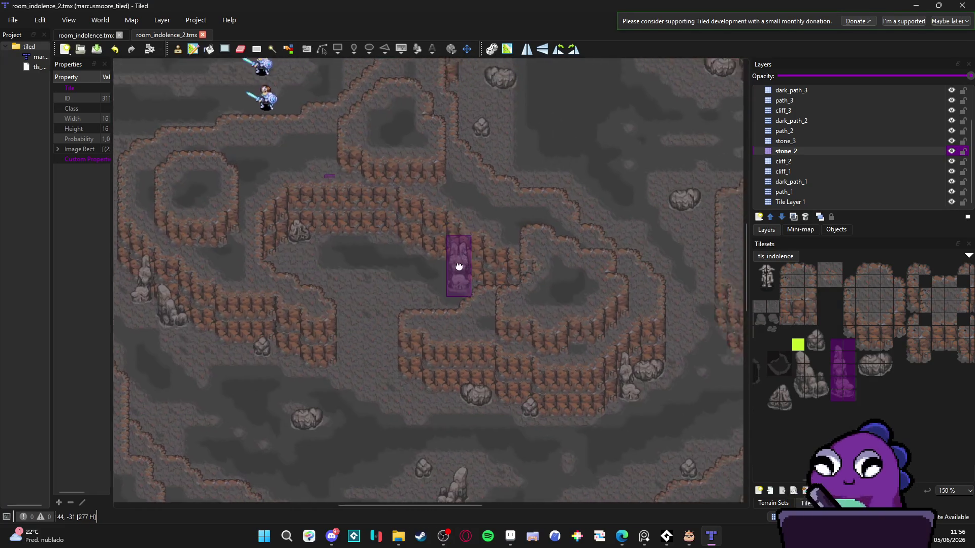
{"action": "scroll", "coordinate": [390, 279], "scroll_direction": "down", "scroll_amount": 10}
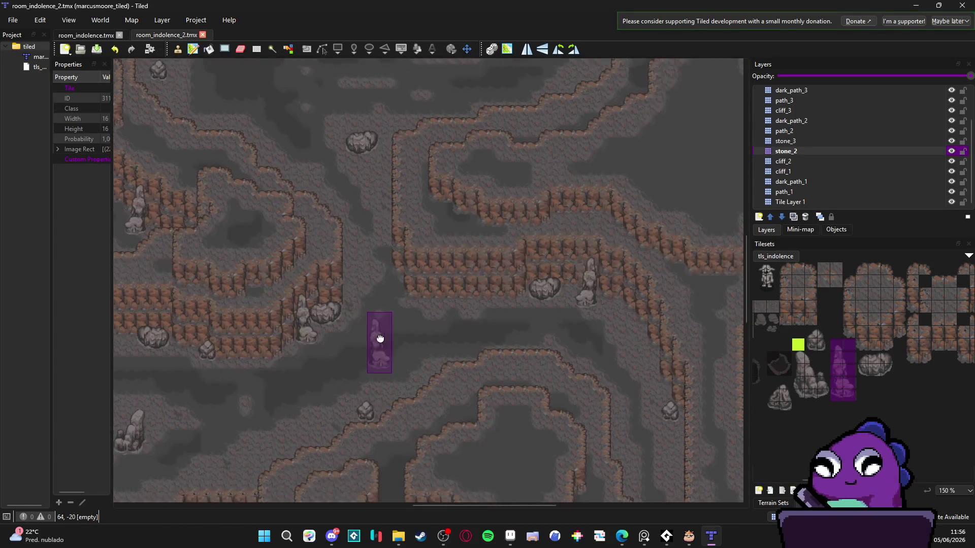
{"action": "scroll", "coordinate": [368, 355], "scroll_direction": "left", "scroll_amount": 10}
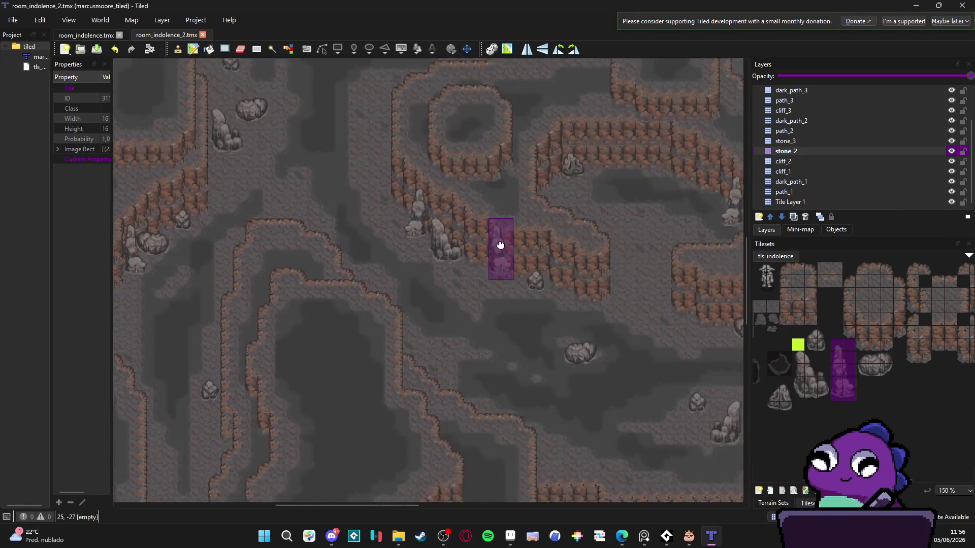
{"action": "scroll", "coordinate": [526, 234], "scroll_direction": "right", "scroll_amount": 5}
{"action": "scroll", "coordinate": [382, 220], "scroll_direction": "up", "scroll_amount": 3}
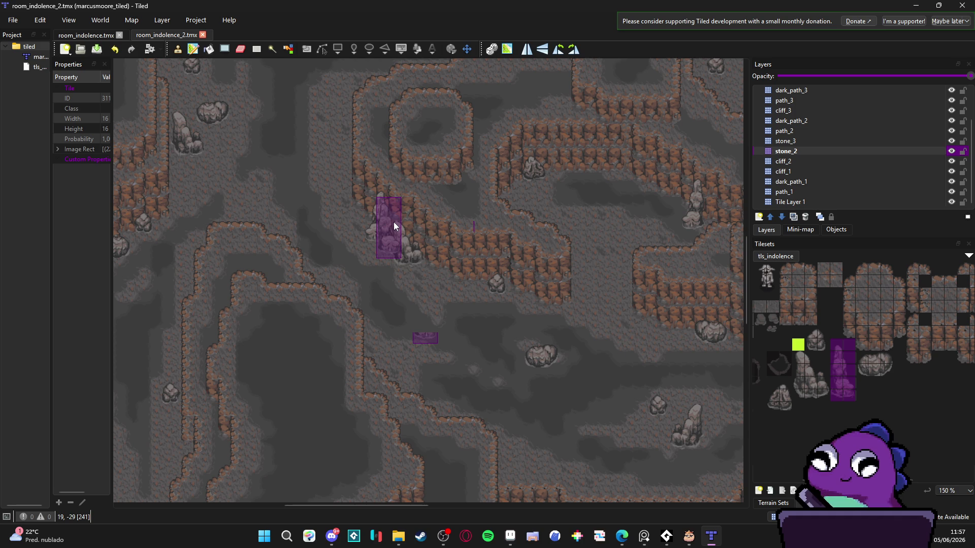
{"action": "left_click", "coordinate": [394, 227]}
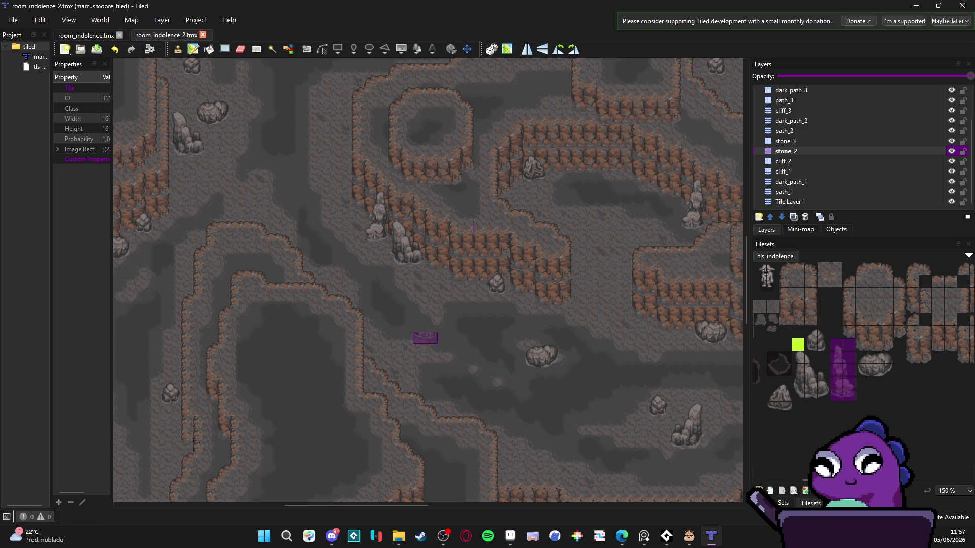
{"action": "key", "text": "alt+Tab"}
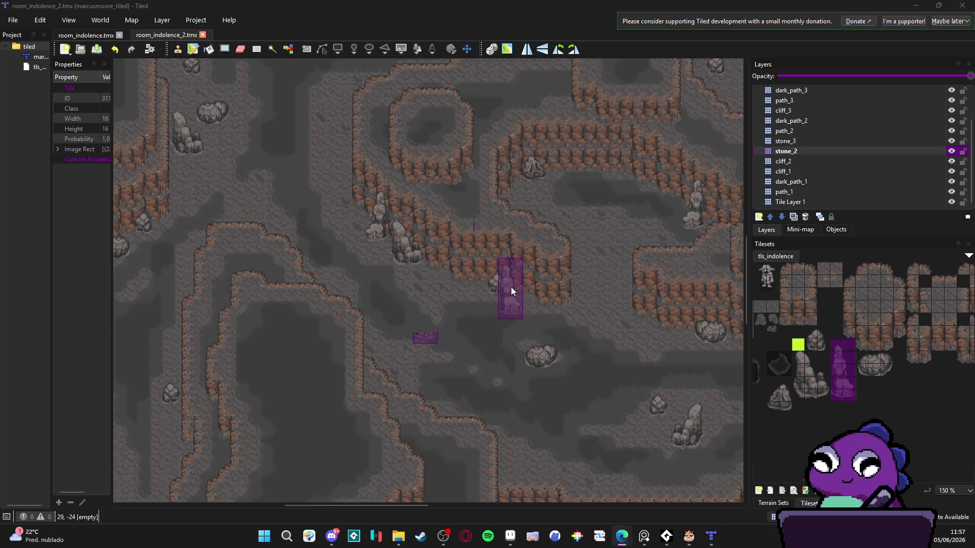
{"action": "scroll", "coordinate": [234, 284], "scroll_direction": "left", "scroll_amount": 4}
{"action": "scroll", "coordinate": [457, 248], "scroll_direction": "down", "scroll_amount": 1}
{"action": "scroll", "coordinate": [476, 263], "scroll_direction": "down", "scroll_amount": 1}
{"action": "scroll", "coordinate": [432, 270], "scroll_direction": "up", "scroll_amount": 1}
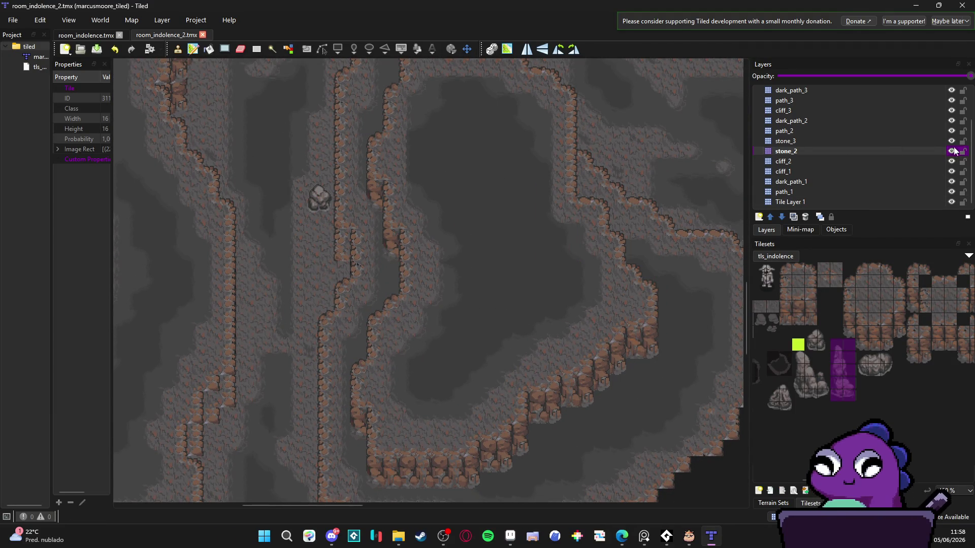
{"action": "left_click", "coordinate": [881, 171]}
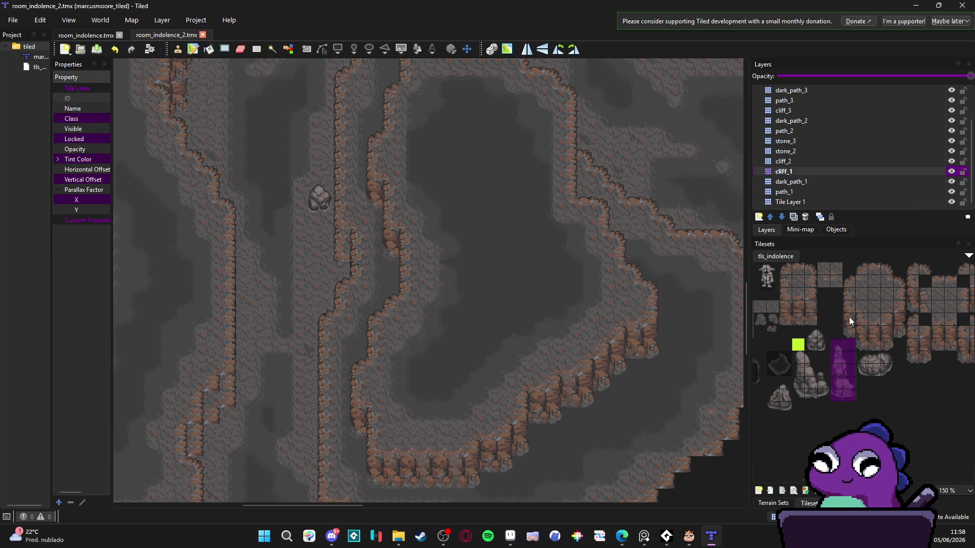
Fill two gaps in the vertical cliff walls with 1x2 cliff pieces and save the map.
{"action": "left_click_drag", "start_coordinate": [848, 317], "coordinate": [848, 331]}
{"action": "left_click", "coordinate": [346, 253]}
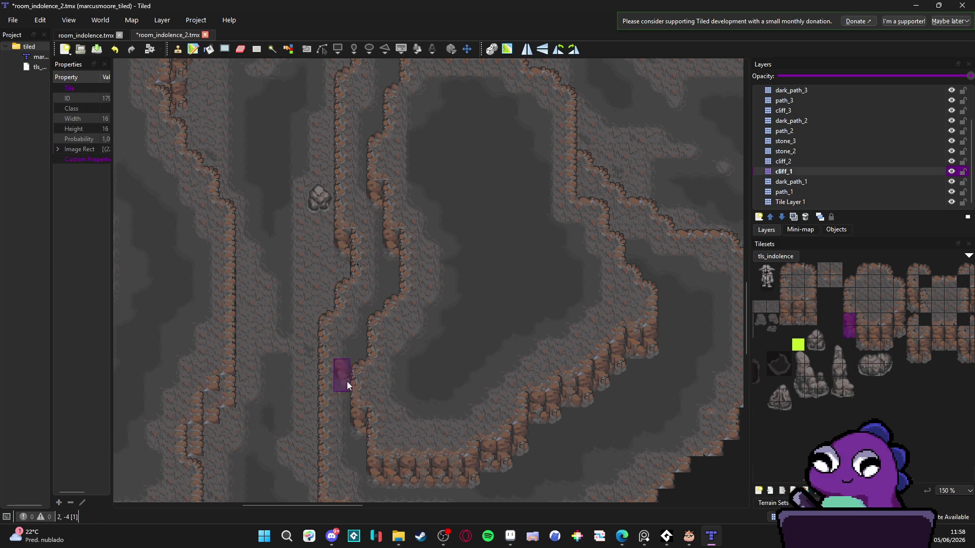
{"action": "left_click_drag", "start_coordinate": [899, 332], "coordinate": [900, 324]}
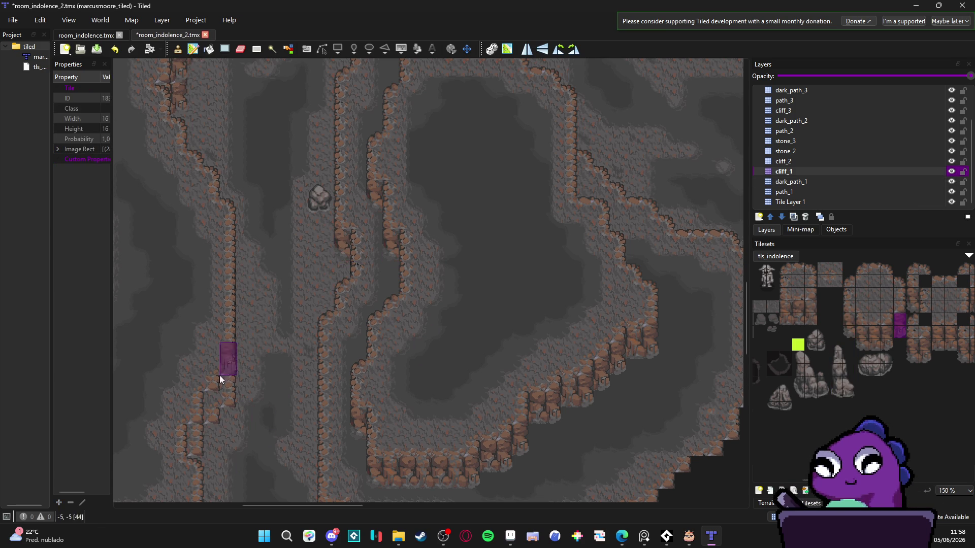
{"action": "left_click", "coordinate": [215, 413]}
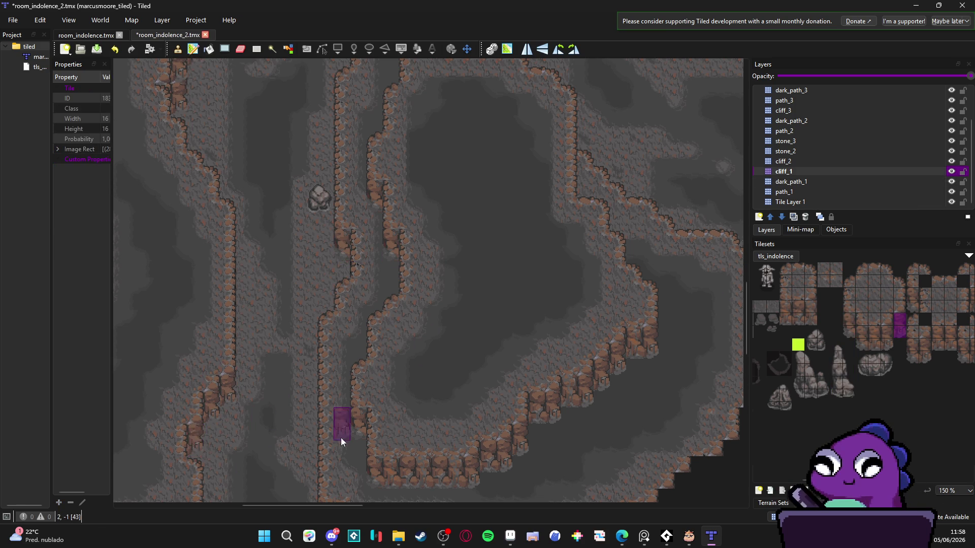
{"action": "scroll", "coordinate": [342, 439], "scroll_direction": "down", "scroll_amount": 2}
{"action": "scroll", "coordinate": [320, 299], "scroll_direction": "up", "scroll_amount": 3}
{"action": "scroll", "coordinate": [323, 259], "scroll_direction": "down", "scroll_amount": 4}
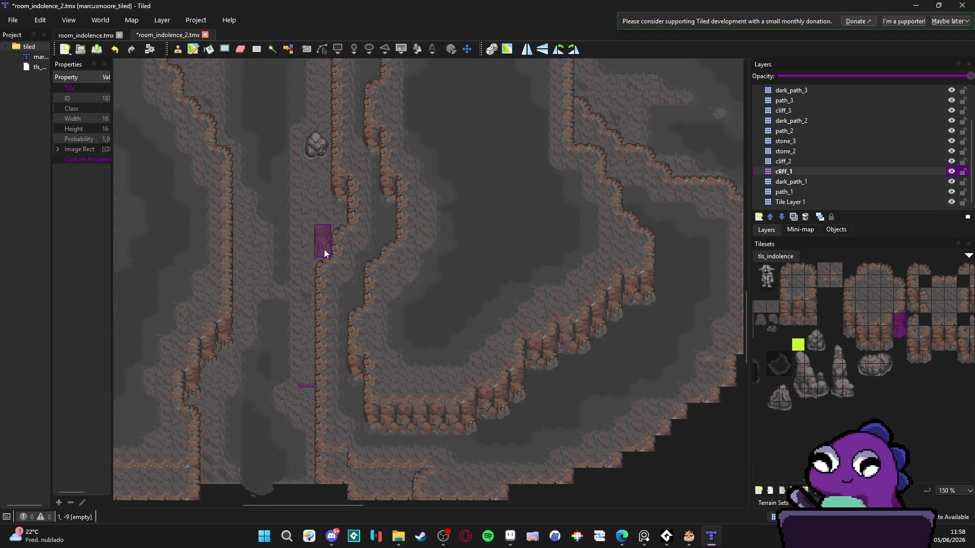
{"action": "scroll", "coordinate": [322, 331], "scroll_direction": "left", "scroll_amount": 2}
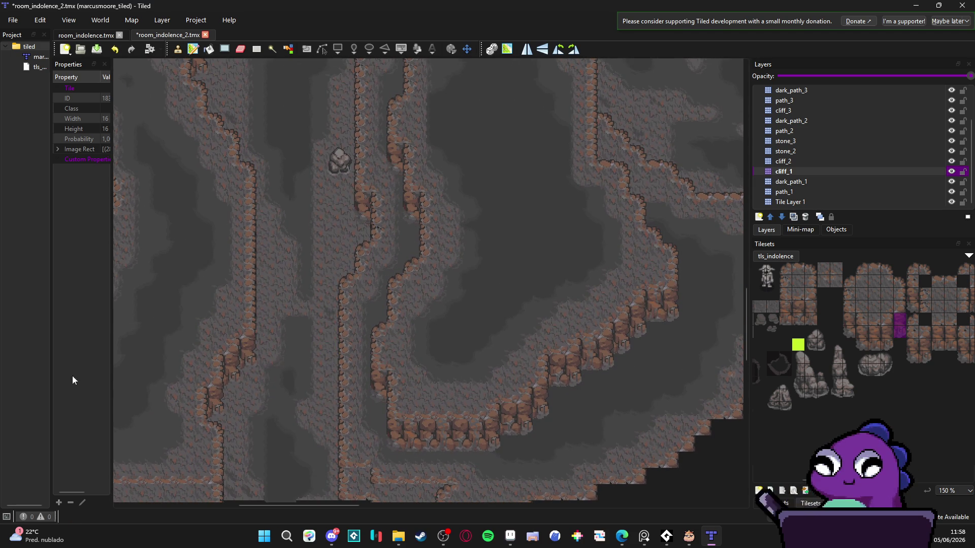
{"action": "key", "text": "ctrl+s"}
Pick a new three-tile selection from the tileset and switch to Tile Layer 1.
{"action": "scroll", "coordinate": [411, 336], "scroll_direction": "left", "scroll_amount": 3}
{"action": "scroll", "coordinate": [406, 342], "scroll_direction": "up", "scroll_amount": 3}
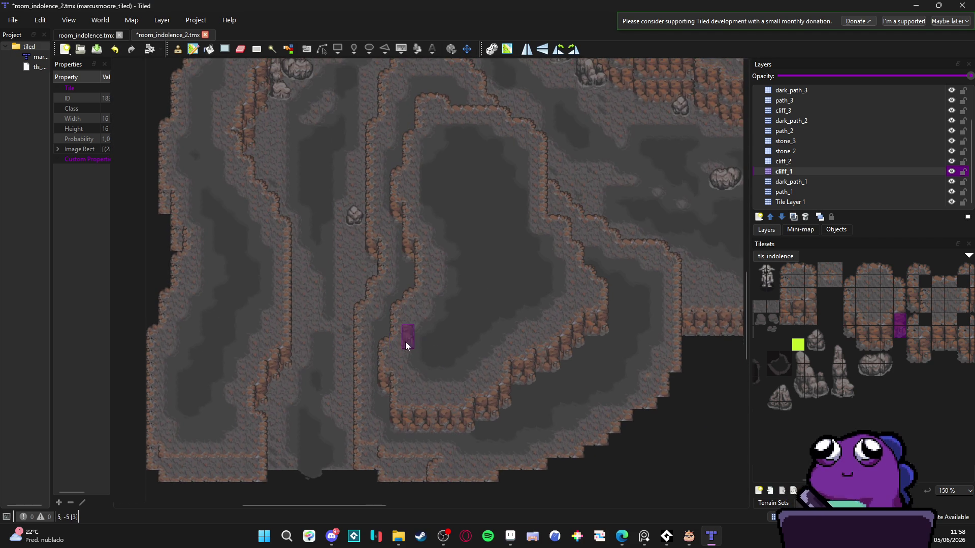
{"action": "scroll", "coordinate": [431, 348], "scroll_direction": "up", "scroll_amount": 6}
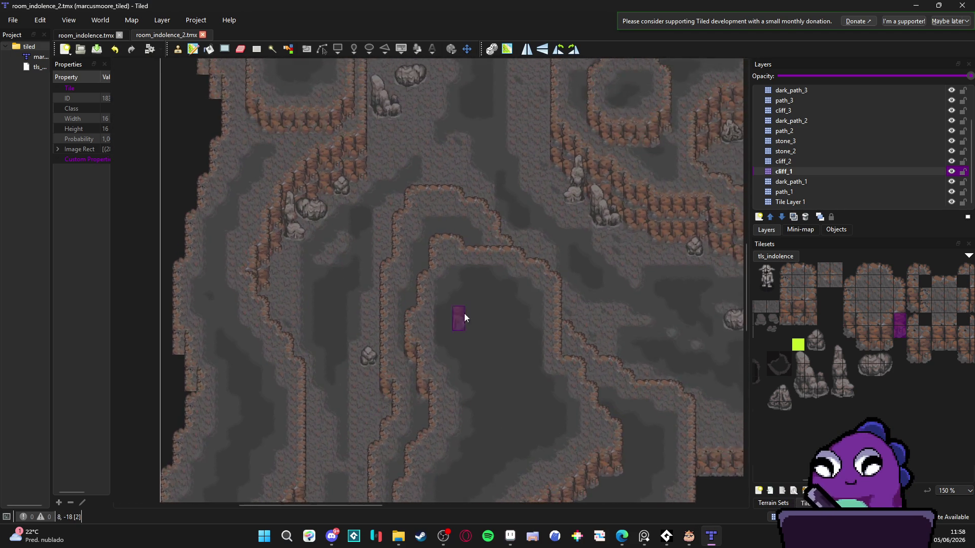
{"action": "scroll", "coordinate": [458, 349], "scroll_direction": "down", "scroll_amount": 1, "text": "ctrl"}
{"action": "scroll", "coordinate": [458, 349], "scroll_direction": "right", "scroll_amount": 4}
{"action": "scroll", "coordinate": [458, 349], "scroll_direction": "down", "scroll_amount": 2}
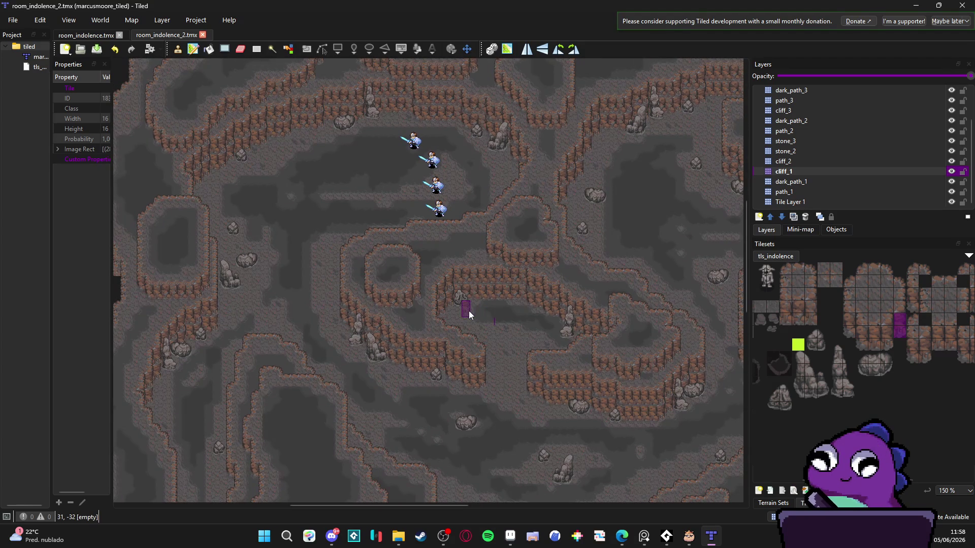
{"action": "scroll", "coordinate": [510, 342], "scroll_direction": "down", "scroll_amount": 3}
{"action": "scroll", "coordinate": [558, 300], "scroll_direction": "right", "scroll_amount": 2}
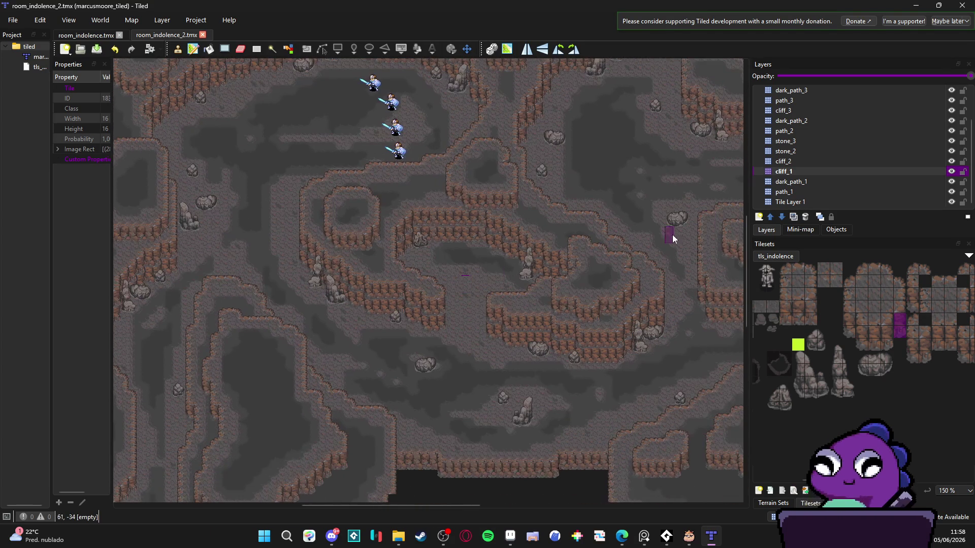
{"action": "scroll", "coordinate": [797, 305], "scroll_direction": "left", "scroll_amount": 2}
{"action": "left_click", "coordinate": [837, 307]}
{"action": "left_click_drag", "start_coordinate": [834, 308], "coordinate": [824, 309]}
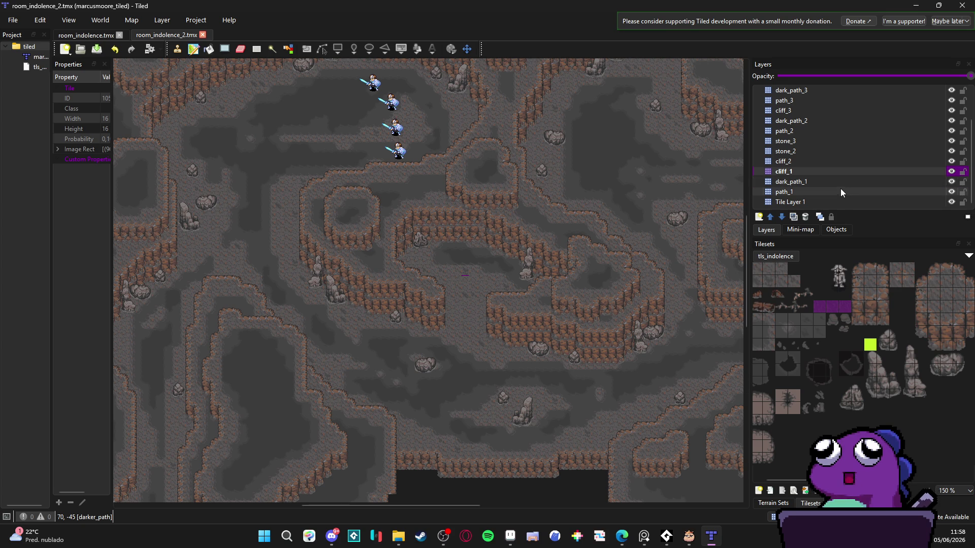
{"action": "left_click", "coordinate": [841, 201]}
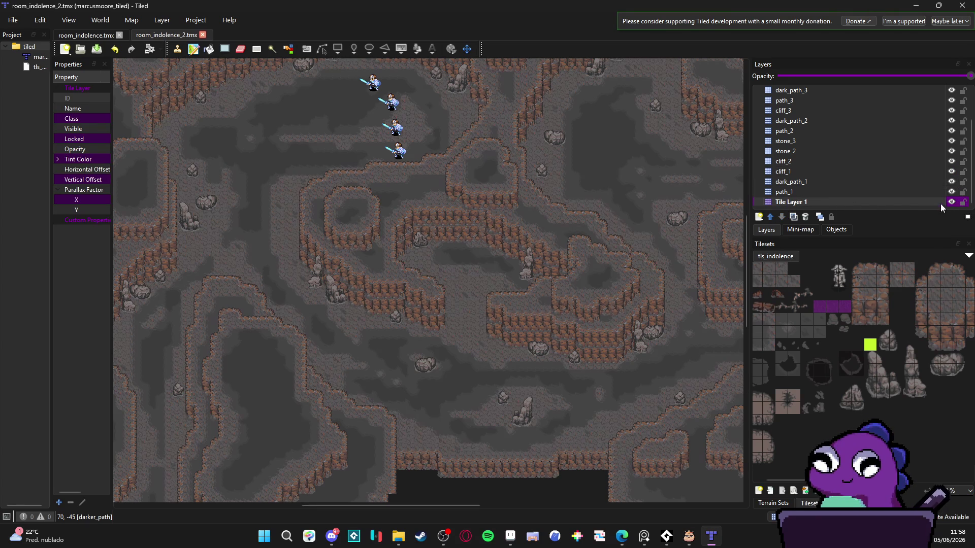
Check Tile Layer 1's contents and rename it to floor_1.
{"action": "left_click", "coordinate": [952, 202]}
{"action": "left_click", "coordinate": [952, 202]}
{"action": "double_click", "coordinate": [883, 202]}
{"action": "type", "text": "floor_1"}
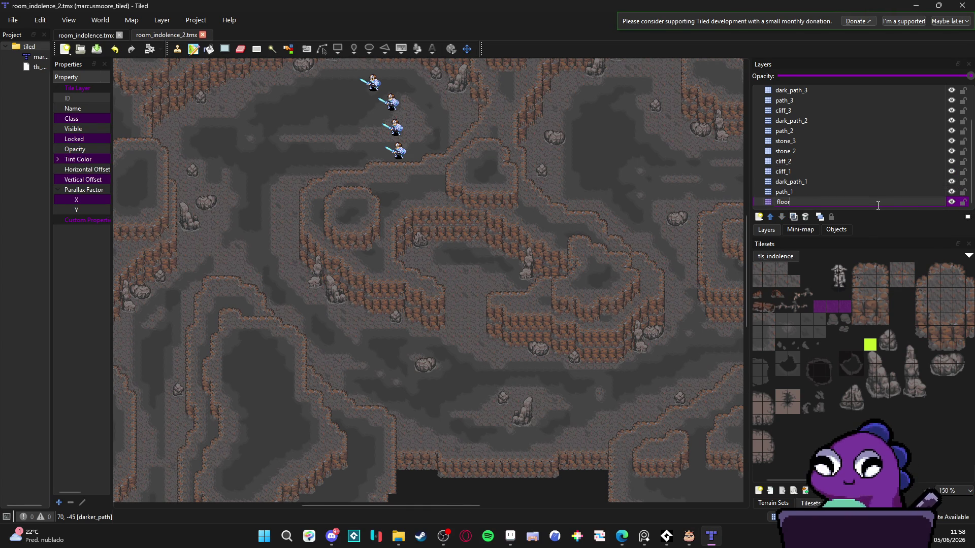
{"action": "key", "text": "Return"}
Paint floor tiles near the lower cliffs with the Stamp Brush.
{"action": "scroll", "coordinate": [590, 443], "scroll_direction": "up", "scroll_amount": 2}
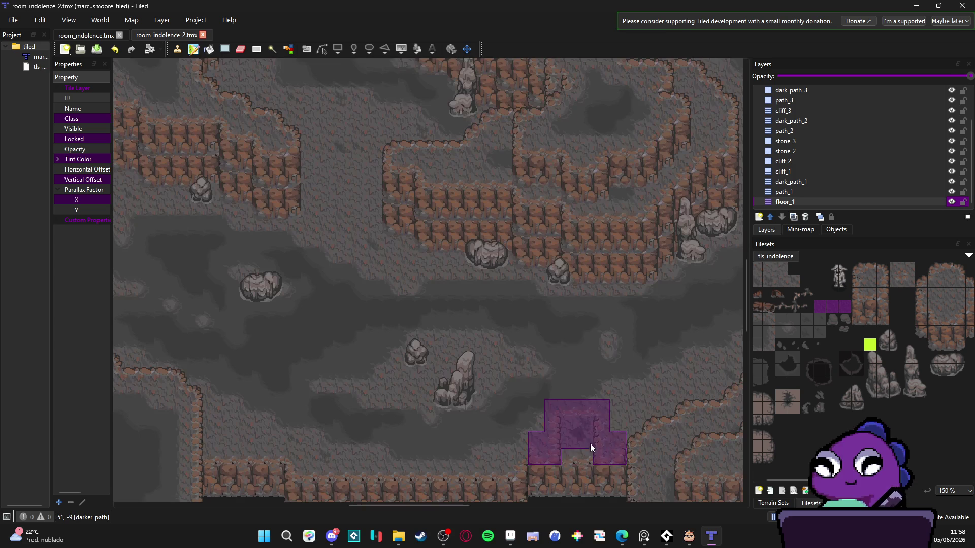
{"action": "left_click", "coordinate": [177, 49]}
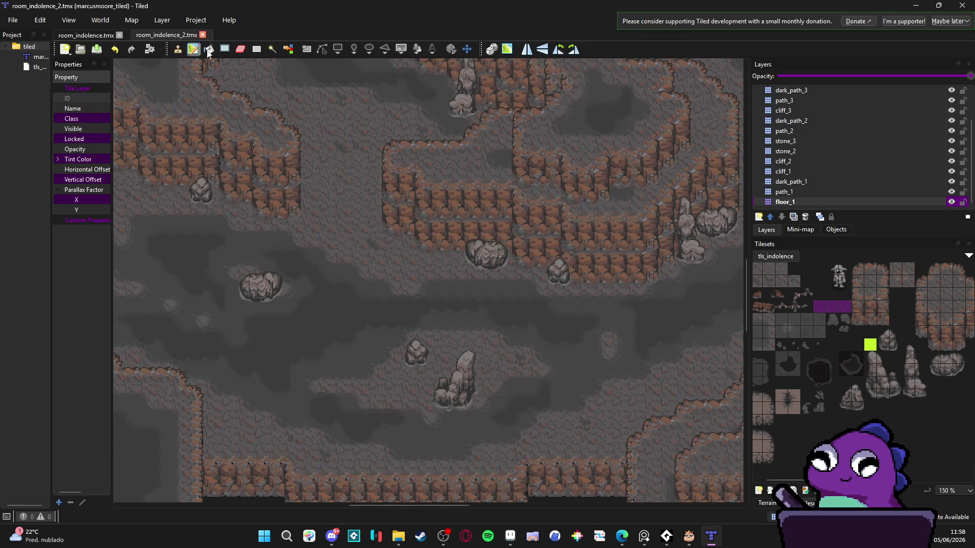
{"action": "left_click", "coordinate": [604, 432]}
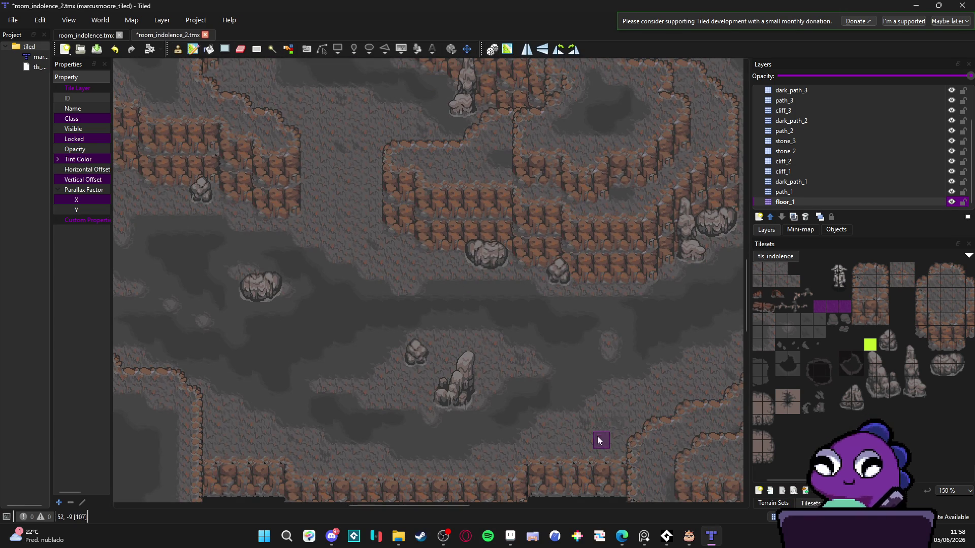
{"action": "scroll", "coordinate": [580, 428], "scroll_direction": "left", "scroll_amount": 5}
{"action": "scroll", "coordinate": [580, 428], "scroll_direction": "up", "scroll_amount": 1}
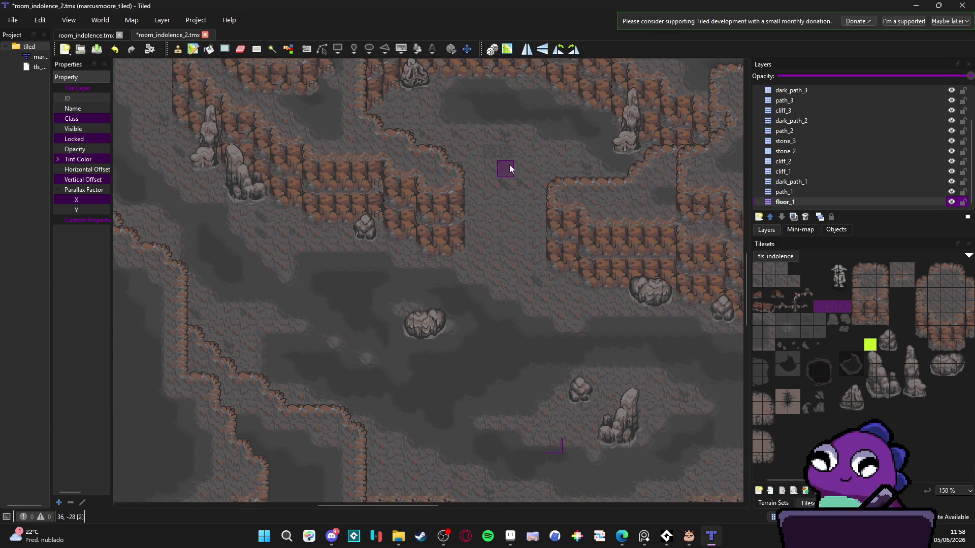
{"action": "scroll", "coordinate": [461, 293], "scroll_direction": "left", "scroll_amount": 4}
{"action": "scroll", "coordinate": [461, 293], "scroll_direction": "up", "scroll_amount": 1}
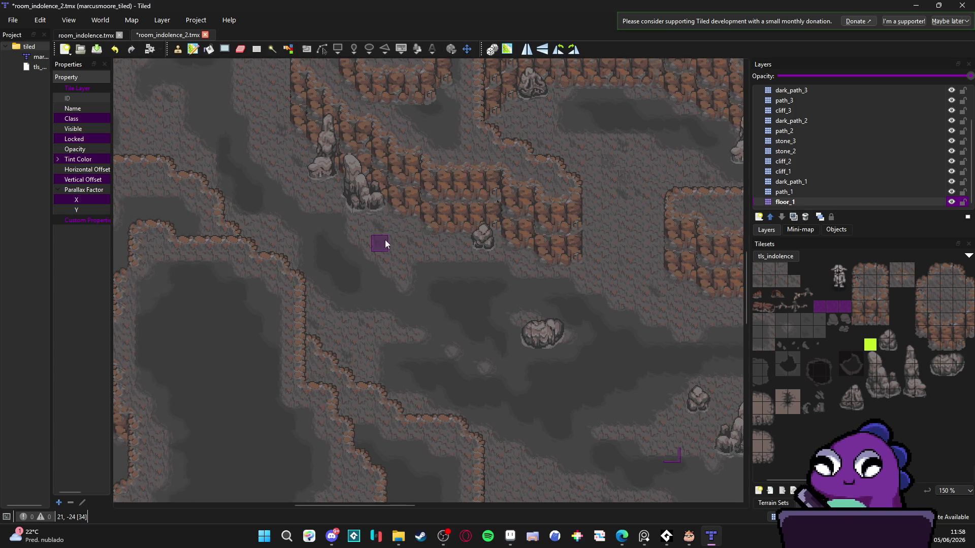
{"action": "scroll", "coordinate": [467, 266], "scroll_direction": "left", "scroll_amount": 5}
{"action": "scroll", "coordinate": [467, 266], "scroll_direction": "up", "scroll_amount": 3}
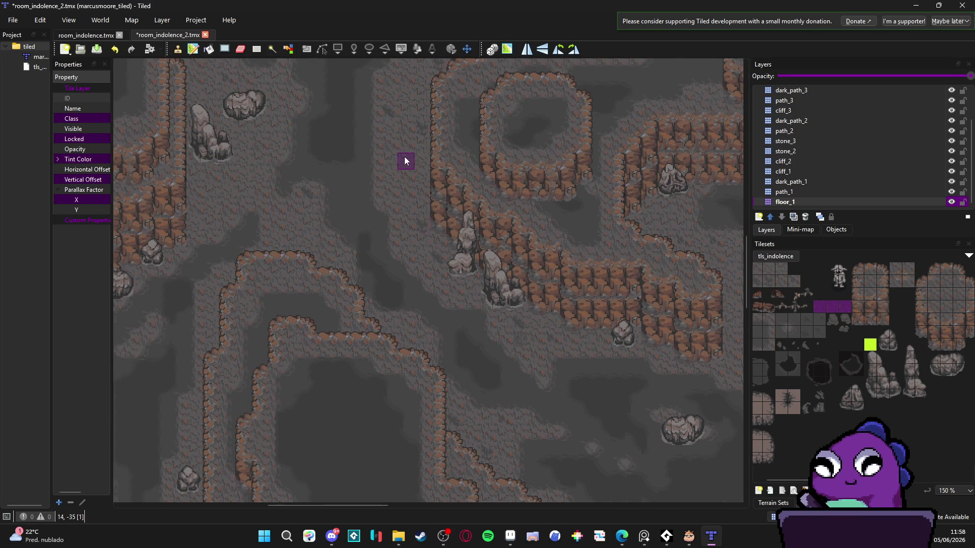
{"action": "scroll", "coordinate": [417, 132], "scroll_direction": "left", "scroll_amount": 5}
{"action": "scroll", "coordinate": [417, 132], "scroll_direction": "up", "scroll_amount": 3}
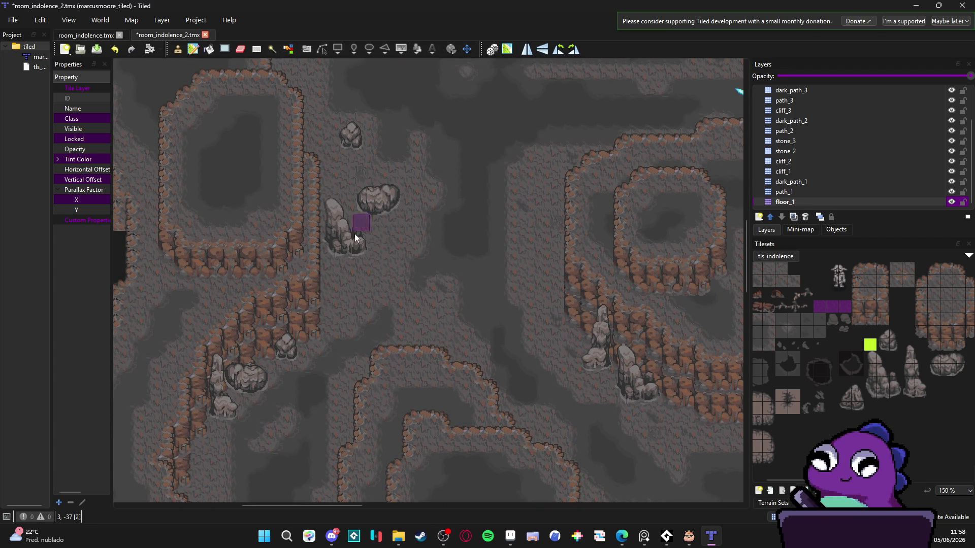
{"action": "scroll", "coordinate": [373, 312], "scroll_direction": "up", "scroll_amount": 8}
{"action": "scroll", "coordinate": [386, 264], "scroll_direction": "right", "scroll_amount": 2}
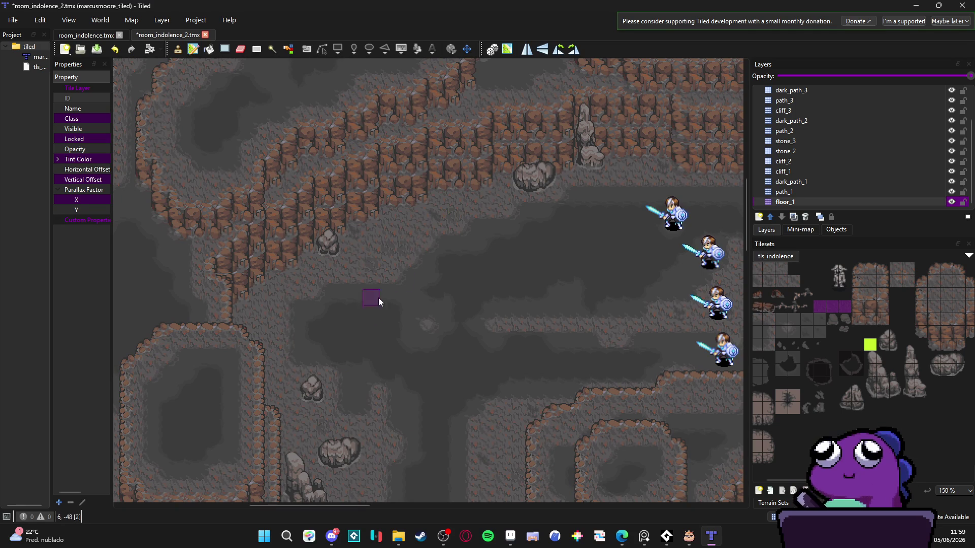
{"action": "scroll", "coordinate": [507, 274], "scroll_direction": "right", "scroll_amount": 10}
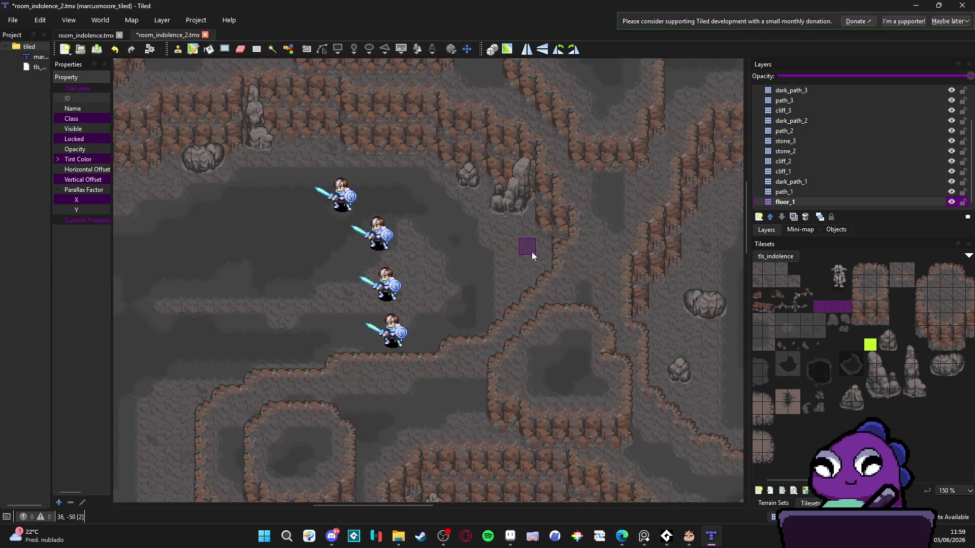
{"action": "scroll", "coordinate": [440, 278], "scroll_direction": "right", "scroll_amount": 8}
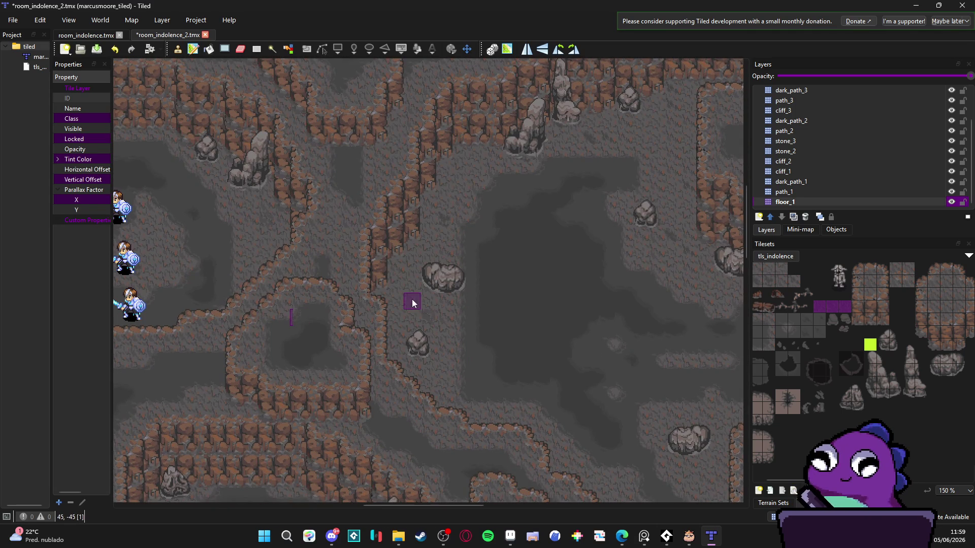
{"action": "scroll", "coordinate": [569, 337], "scroll_direction": "right", "scroll_amount": 4}
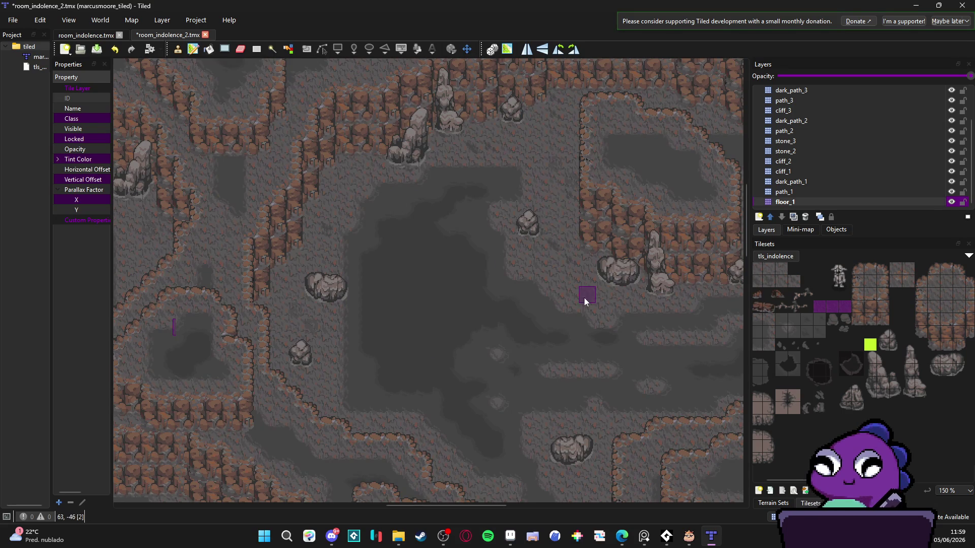
{"action": "scroll", "coordinate": [604, 318], "scroll_direction": "right", "scroll_amount": 10}
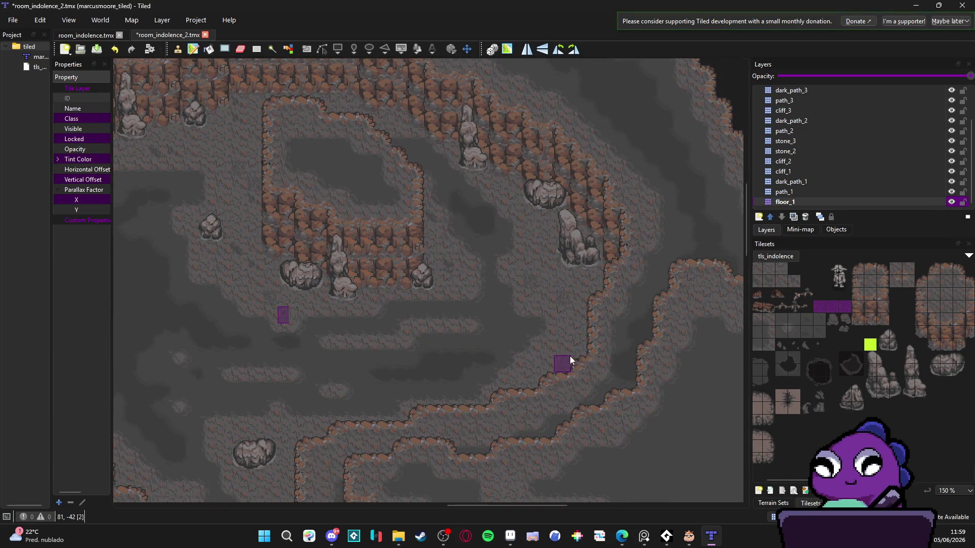
{"action": "scroll", "coordinate": [572, 361], "scroll_direction": "down", "scroll_amount": 10}
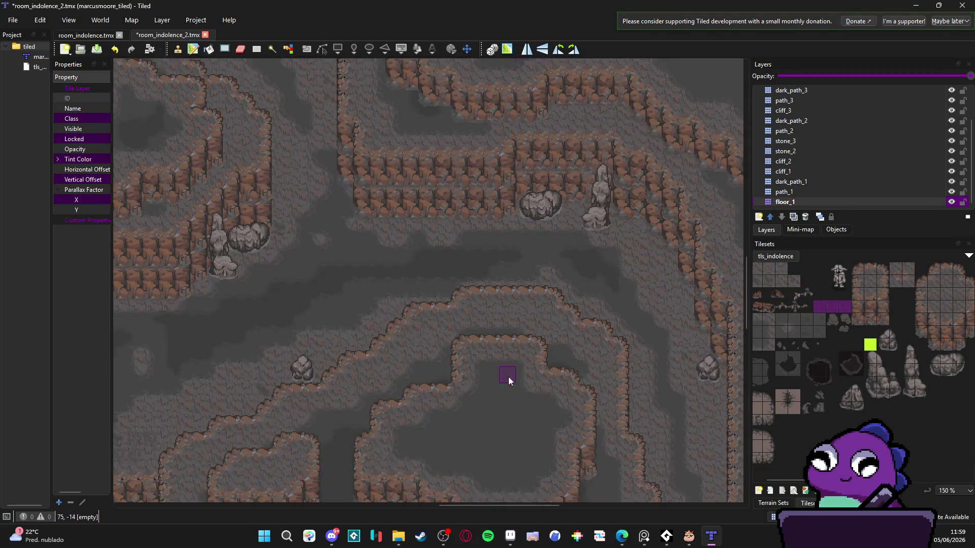
{"action": "scroll", "coordinate": [508, 376], "scroll_direction": "down", "scroll_amount": 6}
{"action": "scroll", "coordinate": [429, 251], "scroll_direction": "right", "scroll_amount": 5}
{"action": "scroll", "coordinate": [492, 449], "scroll_direction": "down", "scroll_amount": 5}
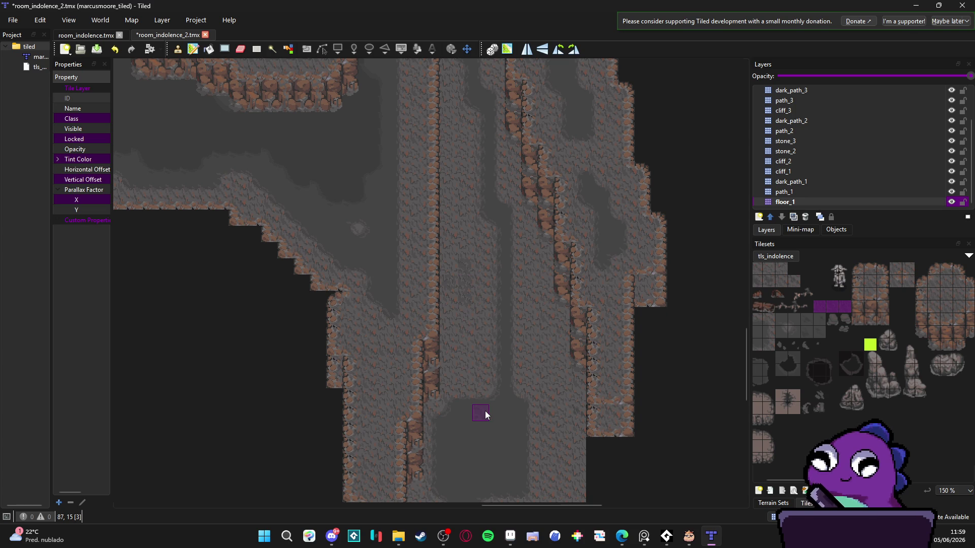
{"action": "scroll", "coordinate": [510, 361], "scroll_direction": "down", "scroll_amount": 1, "text": "ctrl"}
{"action": "mouse_move", "coordinate": [510, 361]}
{"action": "left_mouse_down"}
{"action": "mouse_move", "coordinate": [481, 362]}
{"action": "mouse_move", "coordinate": [490, 401]}
{"action": "mouse_move", "coordinate": [389, 259]}
{"action": "mouse_move", "coordinate": [505, 369]}
{"action": "mouse_move", "coordinate": [350, 319]}
{"action": "mouse_move", "coordinate": [328, 352]}
{"action": "mouse_move", "coordinate": [453, 203]}
{"action": "mouse_move", "coordinate": [410, 305]}
{"action": "mouse_move", "coordinate": [420, 178]}
{"action": "mouse_move", "coordinate": [331, 246]}
{"action": "mouse_move", "coordinate": [405, 229]}
{"action": "left_mouse_up"}
{"action": "scroll", "coordinate": [452, 199], "scroll_direction": "up", "scroll_amount": 2, "text": "ctrl"}
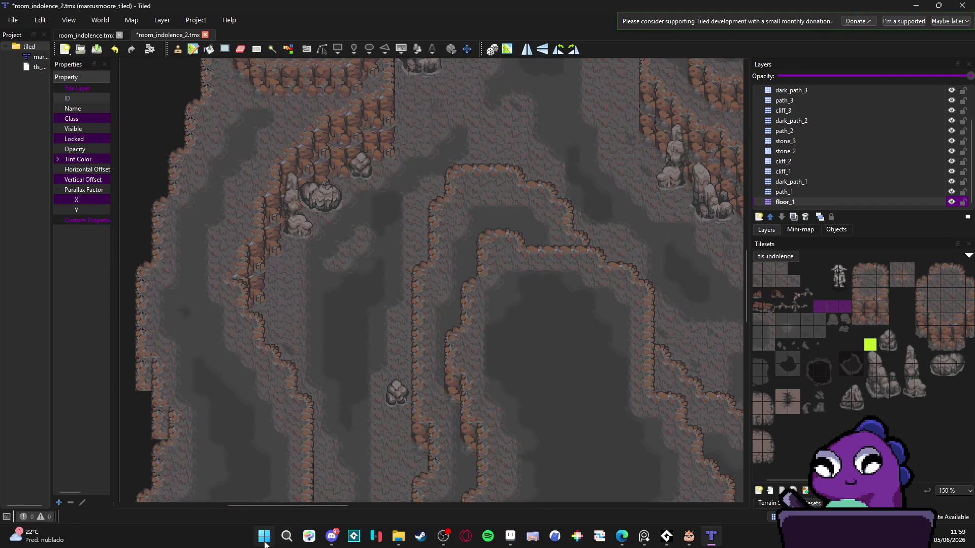
Launch LICEcap from the Start menu search.
{"action": "left_click", "coordinate": [265, 536]}
{"action": "type", "text": "licecap"}
{"action": "key", "text": "Return"}
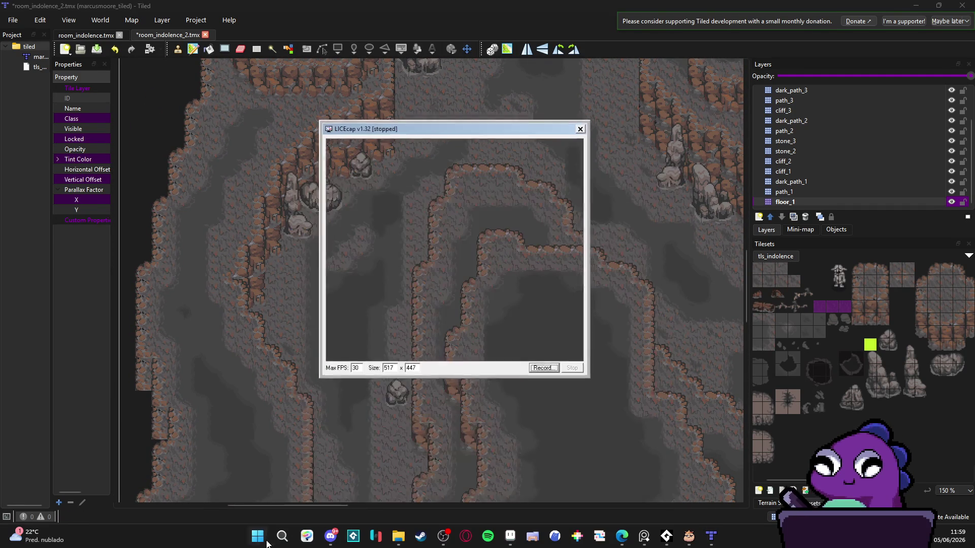
Fit the 1226x866 capture frame over the map and start recording to indolence_map_2_wip_1.gif.
{"action": "mouse_move", "coordinate": [435, 129]}
{"action": "left_mouse_down"}
{"action": "mouse_move", "coordinate": [397, 96]}
{"action": "mouse_move", "coordinate": [228, 47]}
{"action": "left_mouse_up"}
{"action": "left_click_drag", "start_coordinate": [384, 303], "coordinate": [746, 514]}
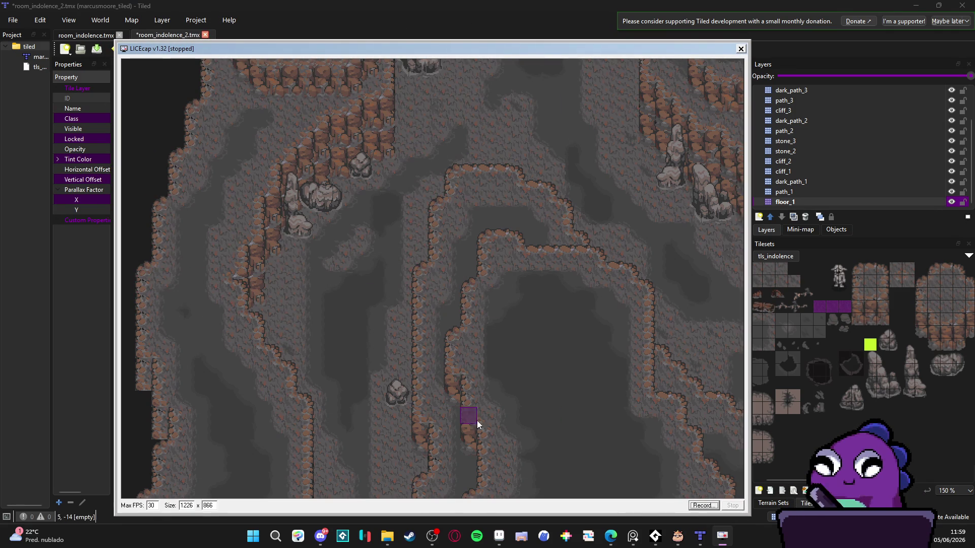
{"action": "left_click", "coordinate": [703, 506]}
{"action": "type", "text": "indol"}
{"action": "type", "text": "ence_map"}
{"action": "type", "text": "_2"}
{"action": "type", "text": "wu"}
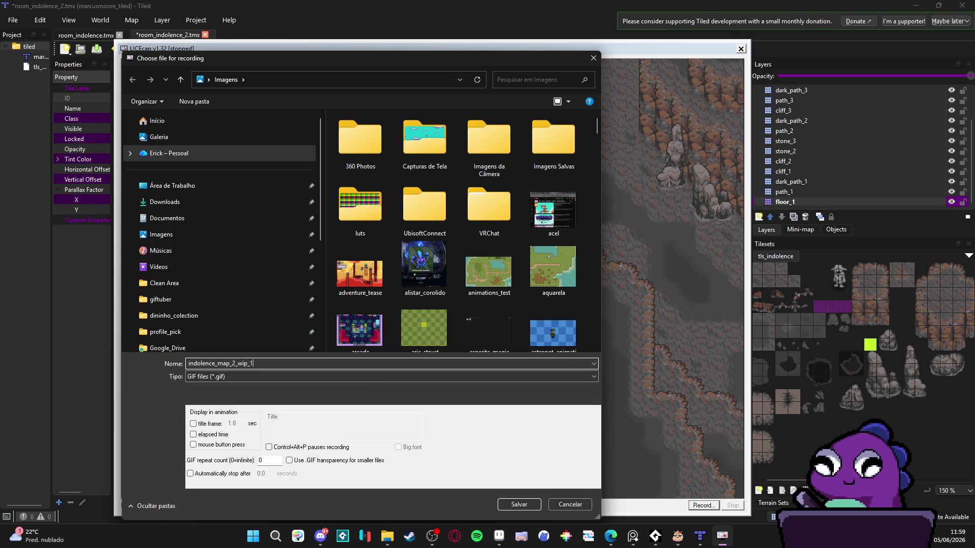
{"action": "type", "text": "1"}
{"action": "key", "text": "Return"}
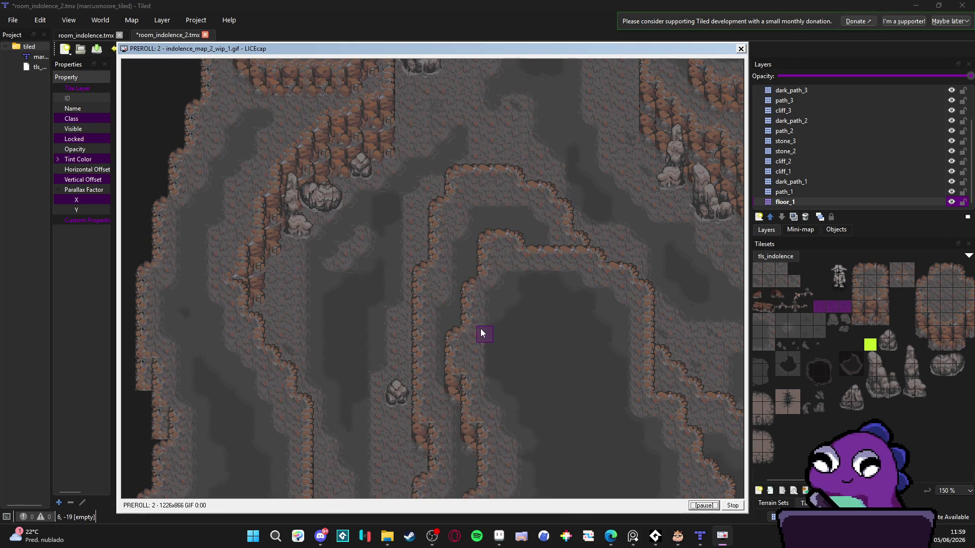
Pan across the sword characters, lower cliffs and upper cliffs while recording.
{"action": "left_click_drag", "start_coordinate": [592, 236], "coordinate": [561, 424]}
{"action": "left_click_drag", "start_coordinate": [555, 211], "coordinate": [546, 342]}
{"action": "mouse_move", "coordinate": [620, 261]}
{"action": "left_mouse_down"}
{"action": "mouse_move", "coordinate": [588, 315]}
{"action": "mouse_move", "coordinate": [517, 333]}
{"action": "left_mouse_up"}
{"action": "left_click_drag", "start_coordinate": [599, 341], "coordinate": [477, 310]}
{"action": "mouse_move", "coordinate": [521, 389]}
{"action": "left_mouse_down"}
{"action": "mouse_move", "coordinate": [513, 374]}
{"action": "mouse_move", "coordinate": [531, 244]}
{"action": "left_mouse_up"}
{"action": "left_click_drag", "start_coordinate": [578, 324], "coordinate": [584, 171]}
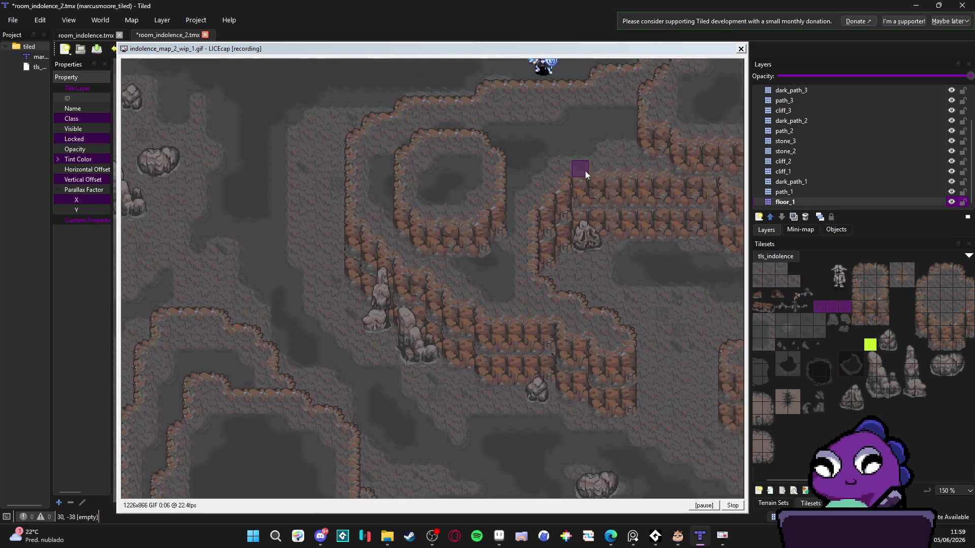
{"action": "left_click_drag", "start_coordinate": [631, 272], "coordinate": [604, 187]}
{"action": "mouse_move", "coordinate": [647, 231]}
{"action": "left_mouse_down"}
{"action": "mouse_move", "coordinate": [507, 206]}
{"action": "mouse_move", "coordinate": [450, 182]}
{"action": "mouse_move", "coordinate": [423, 219]}
{"action": "mouse_move", "coordinate": [441, 370]}
{"action": "mouse_move", "coordinate": [337, 235]}
{"action": "mouse_move", "coordinate": [411, 214]}
{"action": "mouse_move", "coordinate": [428, 318]}
{"action": "mouse_move", "coordinate": [496, 200]}
{"action": "mouse_move", "coordinate": [446, 363]}
{"action": "mouse_move", "coordinate": [470, 211]}
{"action": "mouse_move", "coordinate": [507, 367]}
{"action": "mouse_move", "coordinate": [387, 391]}
{"action": "mouse_move", "coordinate": [324, 319]}
{"action": "mouse_move", "coordinate": [340, 218]}
{"action": "mouse_move", "coordinate": [400, 313]}
{"action": "mouse_move", "coordinate": [550, 277]}
{"action": "mouse_move", "coordinate": [474, 204]}
{"action": "mouse_move", "coordinate": [546, 275]}
{"action": "mouse_move", "coordinate": [529, 283]}
{"action": "mouse_move", "coordinate": [523, 169]}
{"action": "mouse_move", "coordinate": [596, 344]}
{"action": "mouse_move", "coordinate": [385, 187]}
{"action": "mouse_move", "coordinate": [651, 378]}
{"action": "left_mouse_up"}
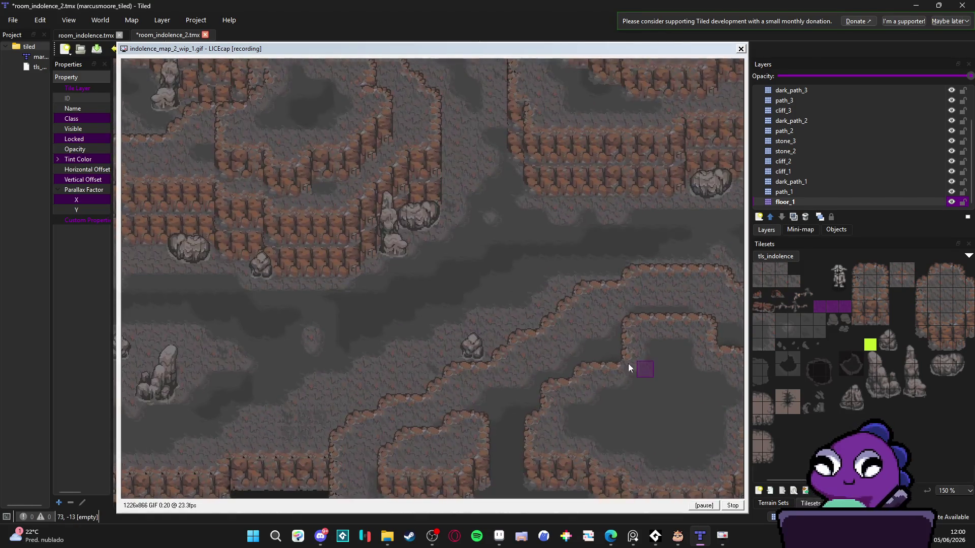
Stop the GIF recording and close LICEcap.
{"action": "scroll", "coordinate": [650, 376], "scroll_direction": "left", "scroll_amount": 10}
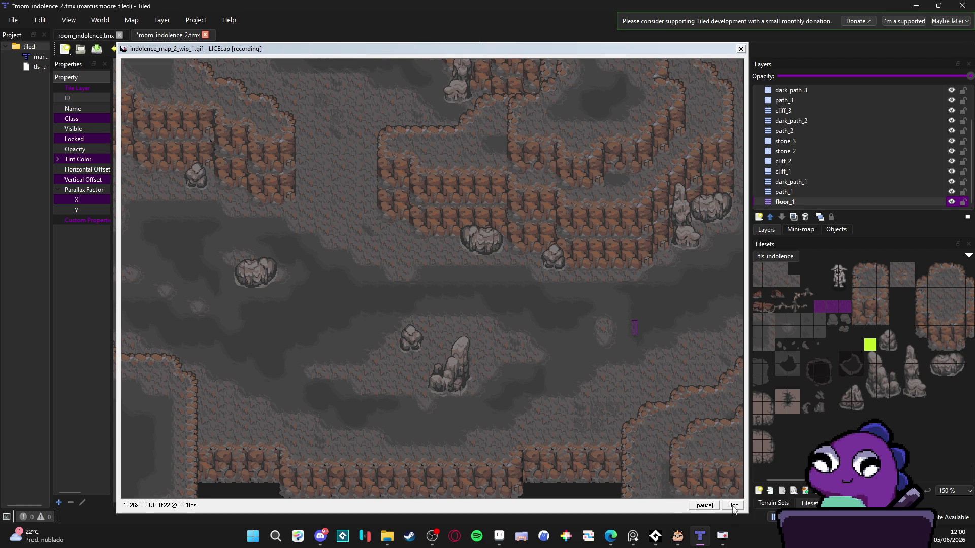
{"action": "left_click", "coordinate": [732, 506]}
{"action": "left_click", "coordinate": [741, 49]}
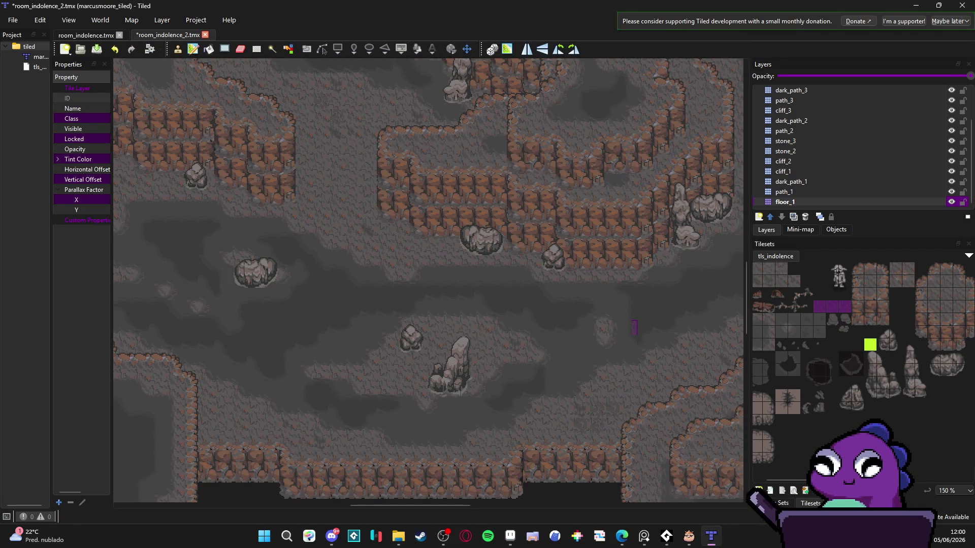
Switch windows, then return and save room_indolence_2.tmx with Ctrl+S.
{"action": "key", "text": "alt+Tab"}
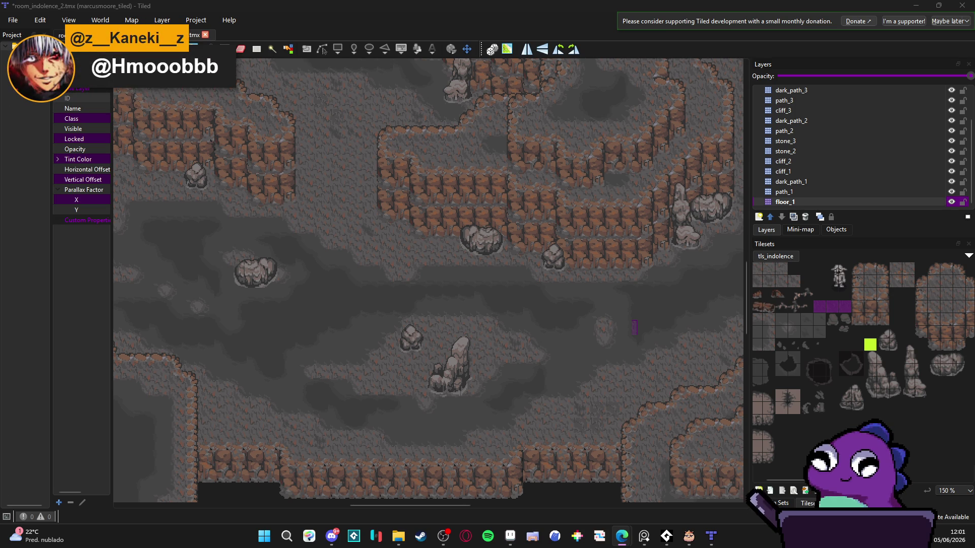
{"action": "key", "text": "ctrl+s"}
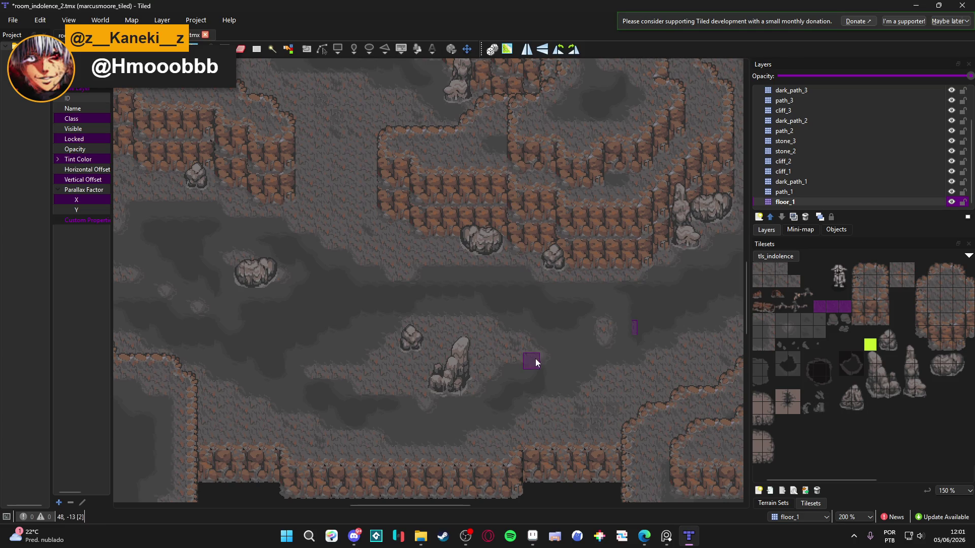
In Discord, send the message 'era o que eu tinha em mente'.
{"action": "left_click", "coordinate": [353, 536]}
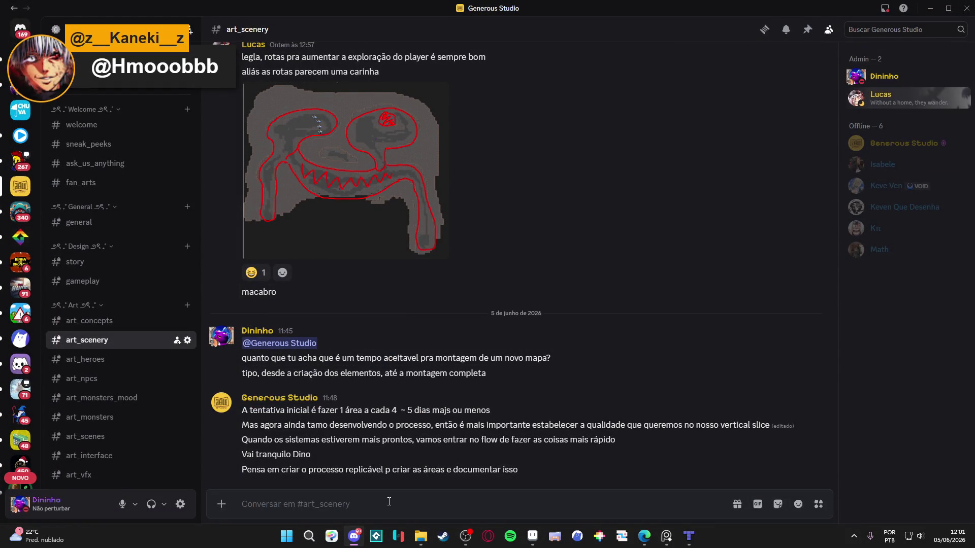
{"action": "type", "text": "era o que eu tinha "}
{"action": "type", "text": "em em"}
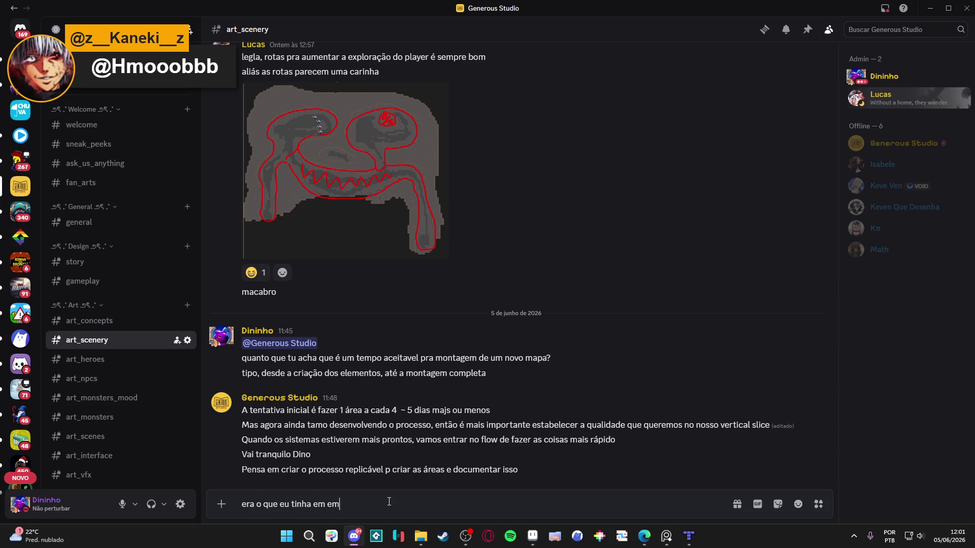
{"action": "type", "text": " mente"}
{"action": "key", "text": "Return"}
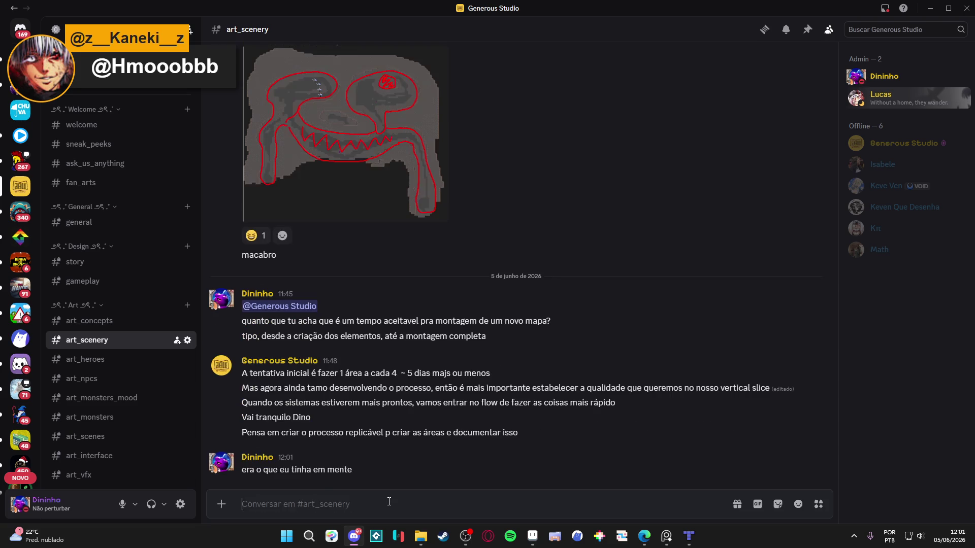
Send the reply that the first concept takes longer, asking how much time per map.
{"action": "type", "text": "o prime"}
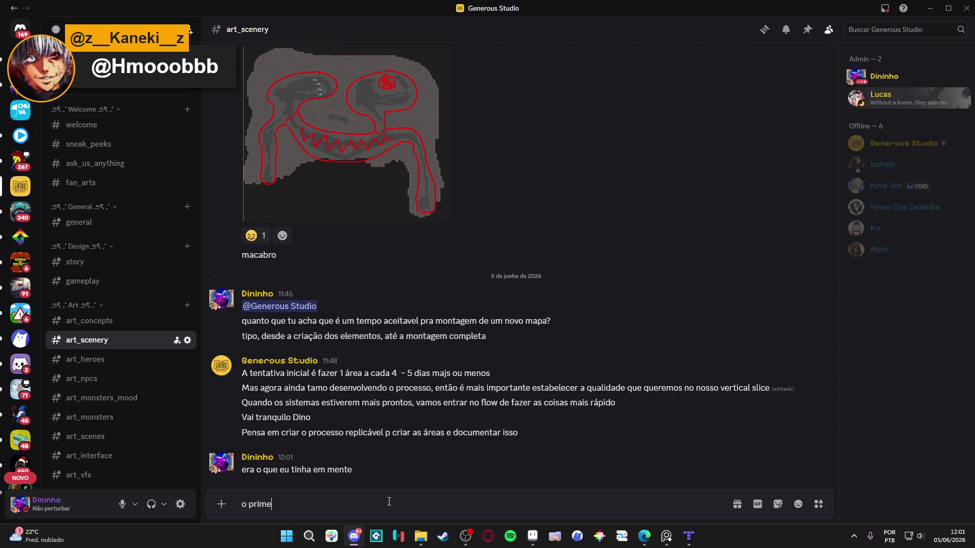
{"action": "type", "text": "iro conceito sempre vai "}
{"action": "type", "text": "demorar "}
{"action": "type", "text": "mais"}
{"action": "type", "text": ", depois"}
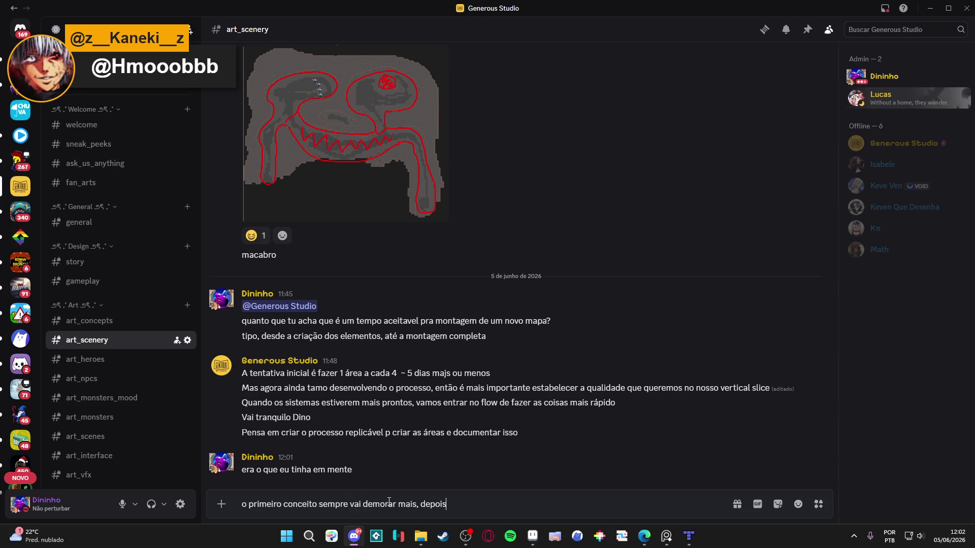
{"action": "type", "text": " é adicionar "}
{"action": "type", "text": "elementos unicos por"}
{"action": "type", "text": " mapa, só queria ter uma ideia de quanto eu"}
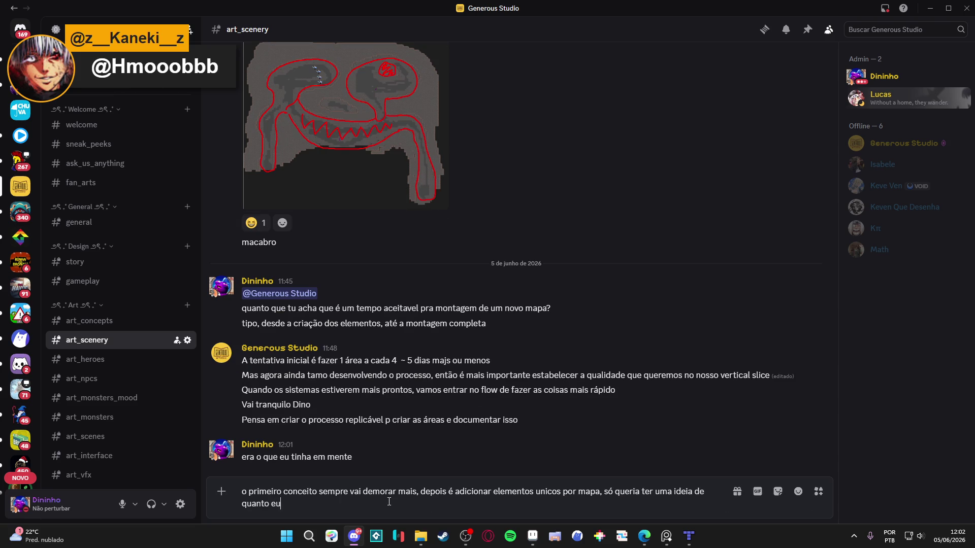
{"action": "key", "text": "BackSpace"}
{"action": "key", "text": "BackSpace"}
{"action": "type", "text": "tempo eu tenho pra "}
{"action": "type", "text": "trabalhar em c ma e"}
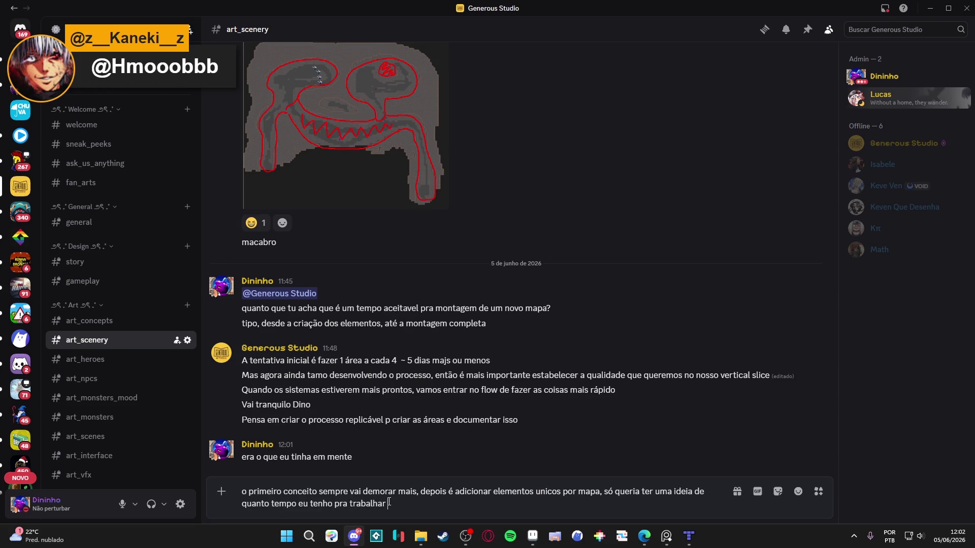
{"action": "key", "text": "BackSpace"}
{"action": "key", "text": "BackSpace"}
{"action": "key", "text": "BackSpace"}
{"action": "type", "text": "ima desses modificaror"}
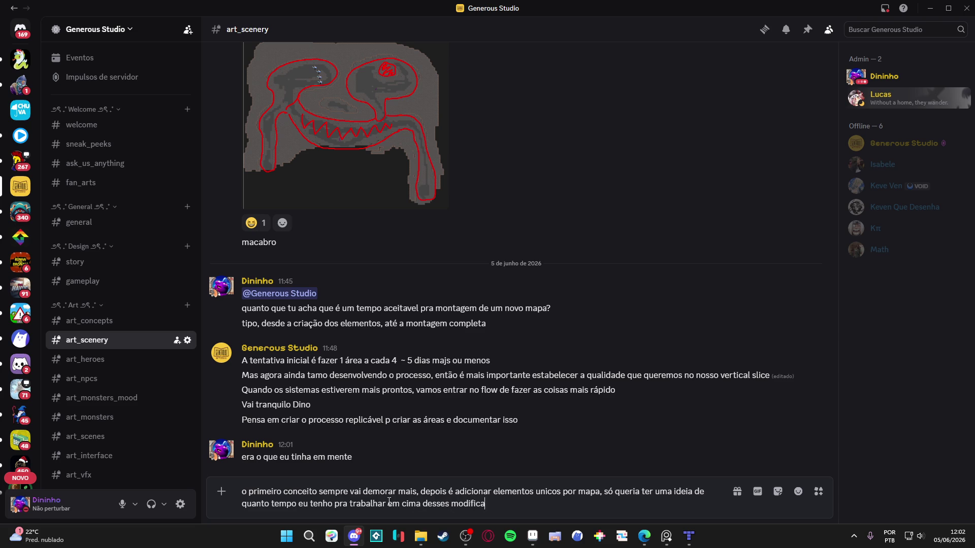
{"action": "key", "text": "BackSpace"}
{"action": "key", "text": "BackSpace"}
{"action": "type", "text": "es"}
{"action": "key", "text": "ctrl+BackSpace"}
{"action": "type", "text": "elementos por m"}
{"action": "type", "text": "apa"}
{"action": "key", "text": "Return"}
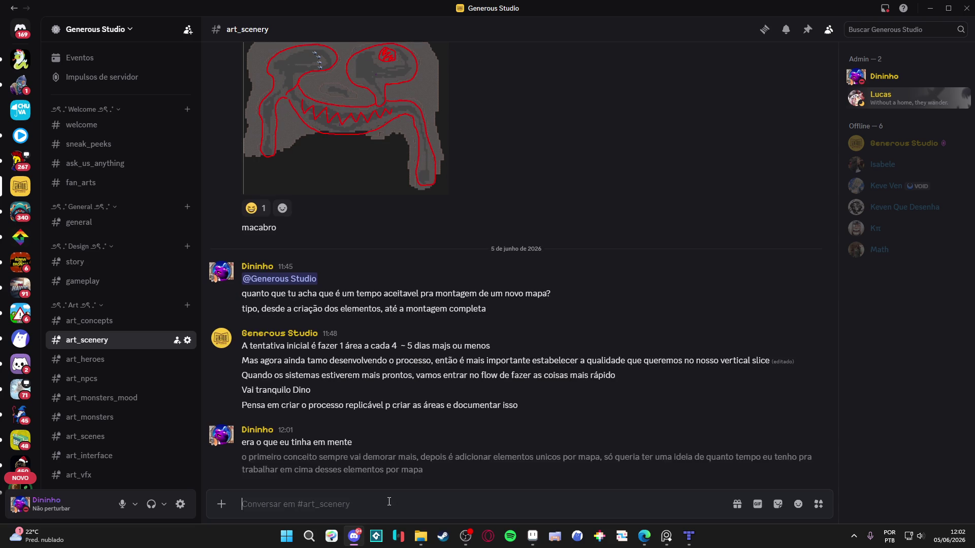
Clear the accidental text from the message box and bring up the Desktop folder.
{"action": "type", "text": "gabcmwrmwrd"}
{"action": "key", "text": "ctrl+a"}
{"action": "key", "text": "BackSpace"}
{"action": "left_click", "coordinate": [420, 536]}
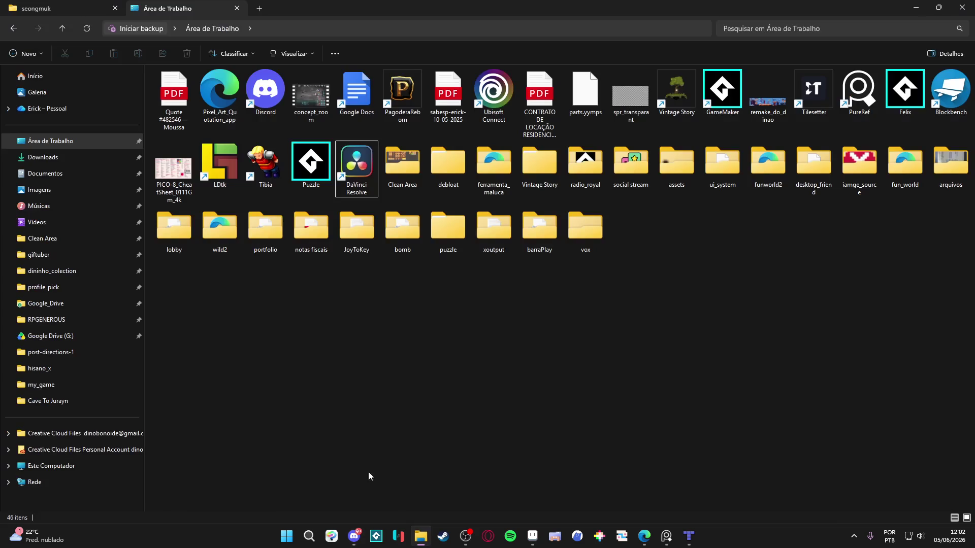
Minimize the Desktop folder and drag indolence_map_2_wip_1.gif into Discord's message box.
{"action": "key", "text": "super+Down"}
{"action": "key", "text": "super+Down"}
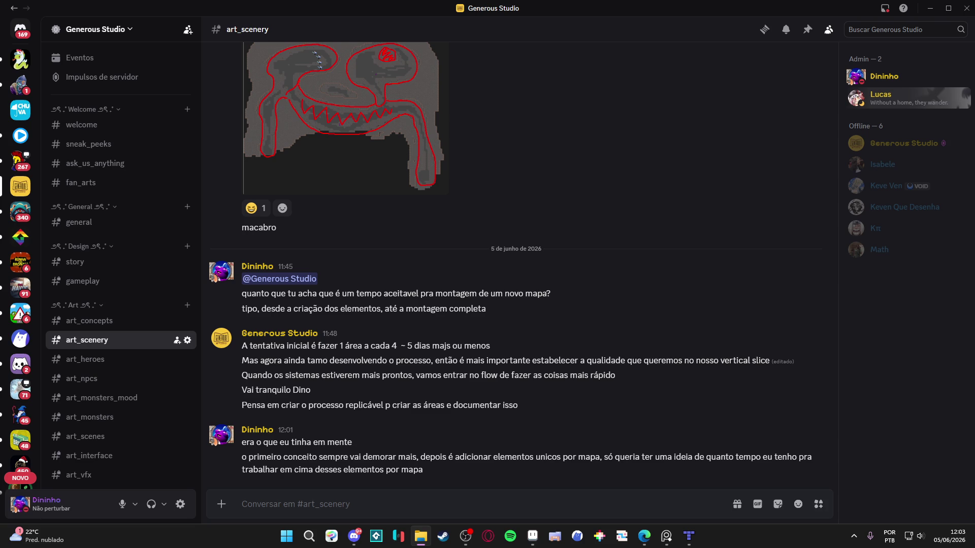
{"action": "mouse_move", "coordinate": [421, 533]}
{"action": "left_mouse_down"}
{"action": "mouse_move", "coordinate": [416, 383]}
{"action": "mouse_move", "coordinate": [355, 482]}
{"action": "left_mouse_up"}
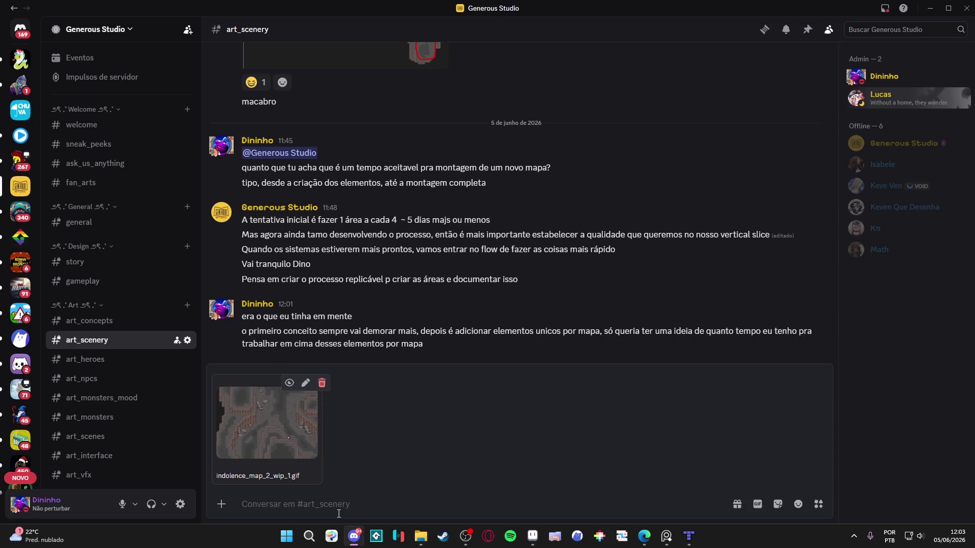
Post the GIF with the caption 'dito isso, já comecei a adicionr as pedrinhas' and preview it.
{"action": "type", "text": "dito isso, j"}
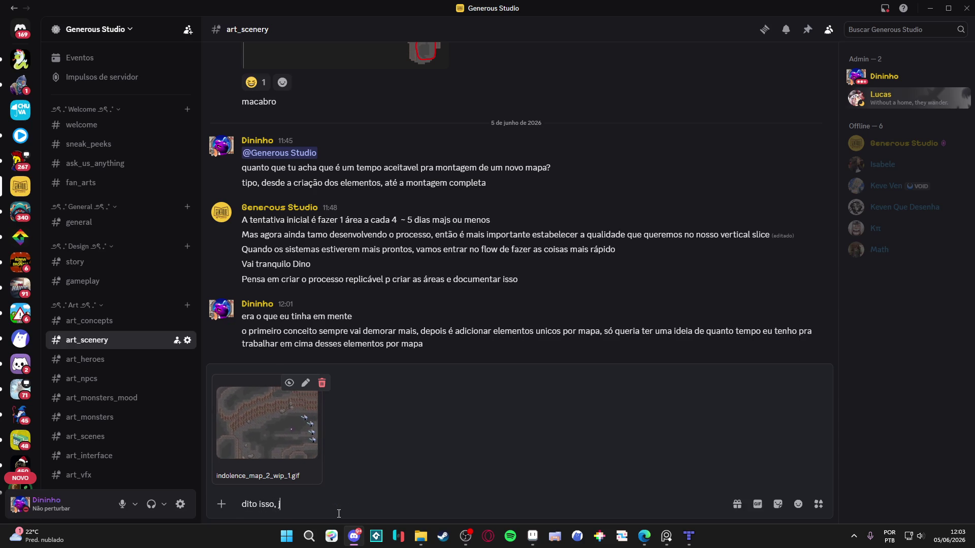
{"action": "type", "text": "á comecei a adicionr a"}
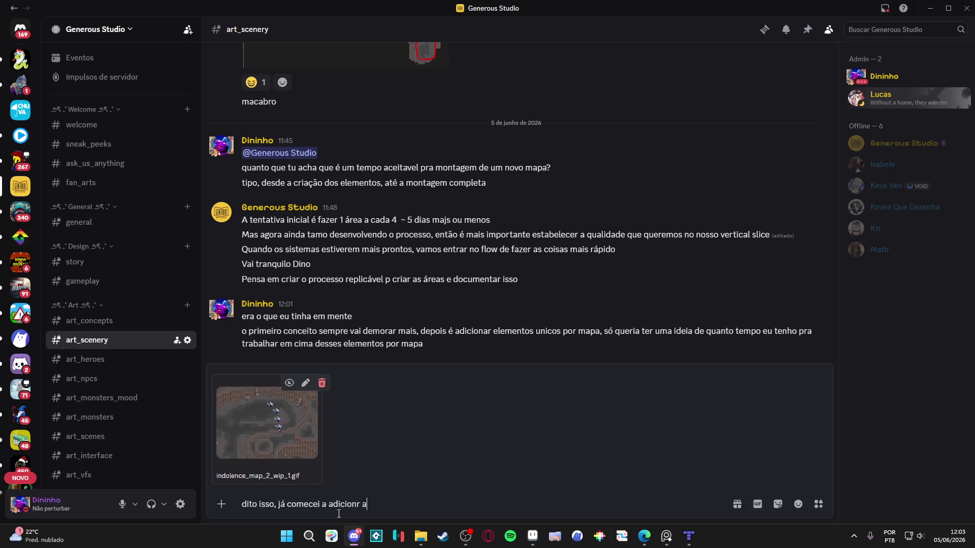
{"action": "type", "text": "s pedrinhas"}
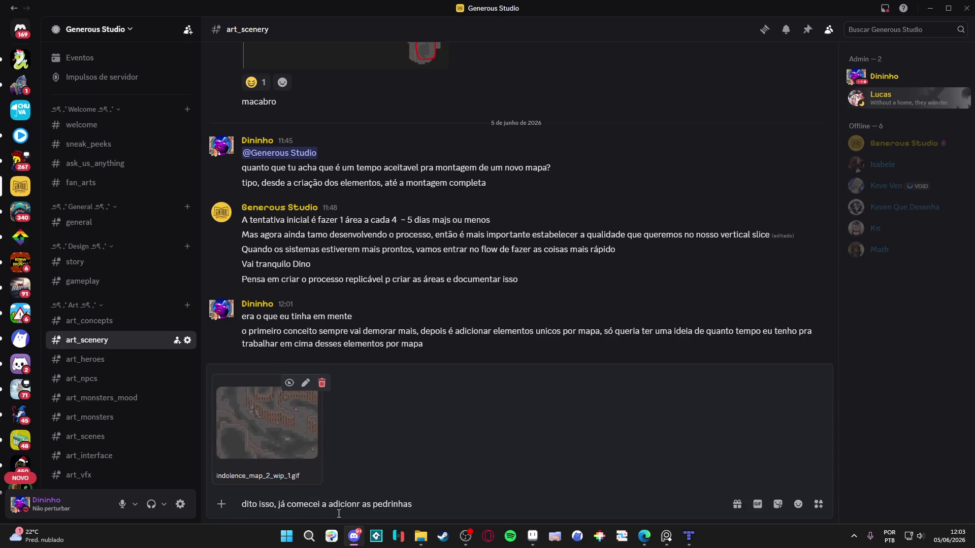
{"action": "key", "text": "Return"}
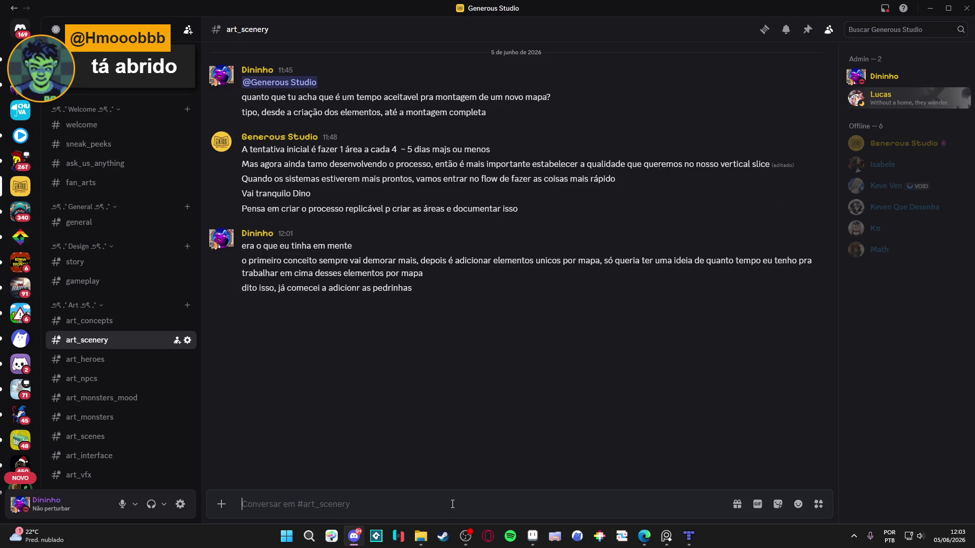
{"action": "left_click", "coordinate": [544, 432]}
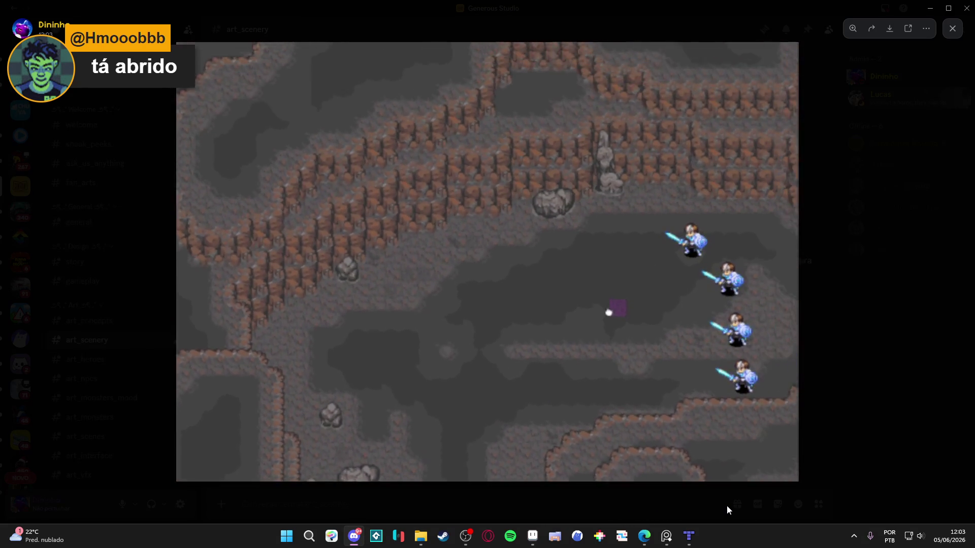
{"action": "left_click", "coordinate": [726, 507]}
Send the follow-up 'e tive ideias pras pareses dessa area' and return to Tiled.
{"action": "type", "text": "e t"}
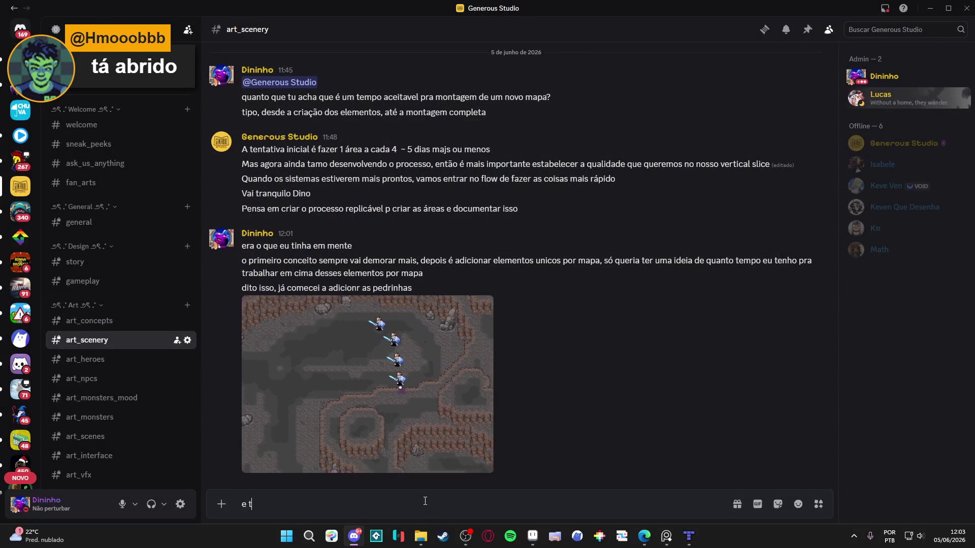
{"action": "type", "text": "ive ideias pras pare"}
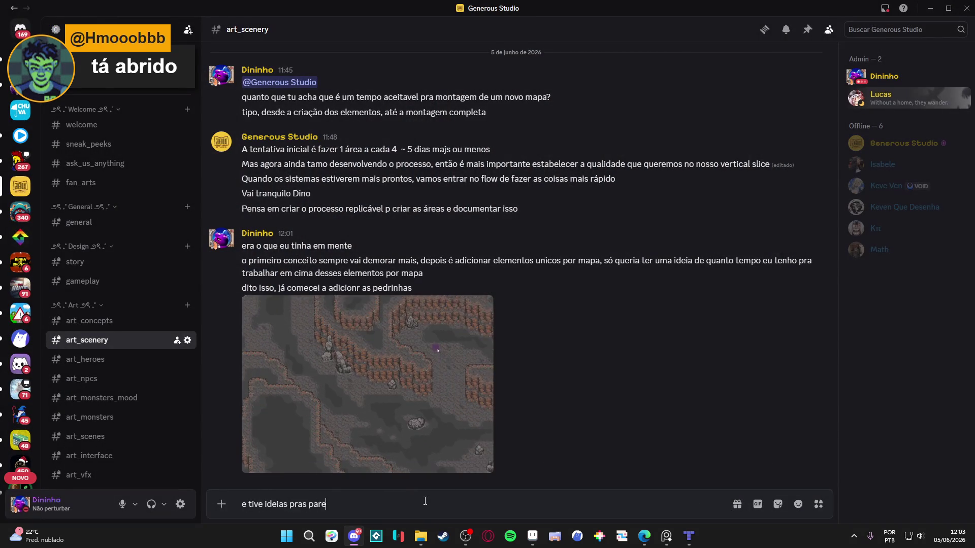
{"action": "type", "text": "ses dessa area"}
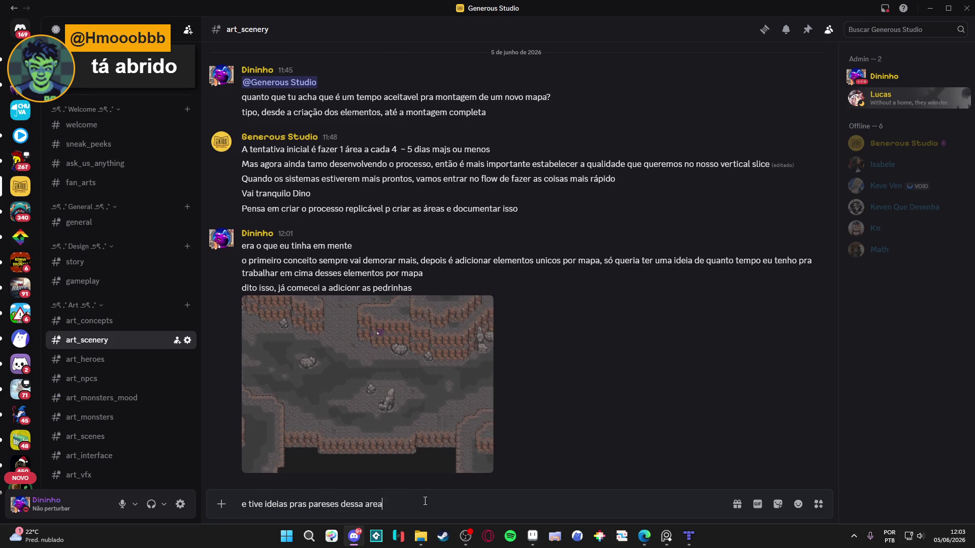
{"action": "key", "text": "Return"}
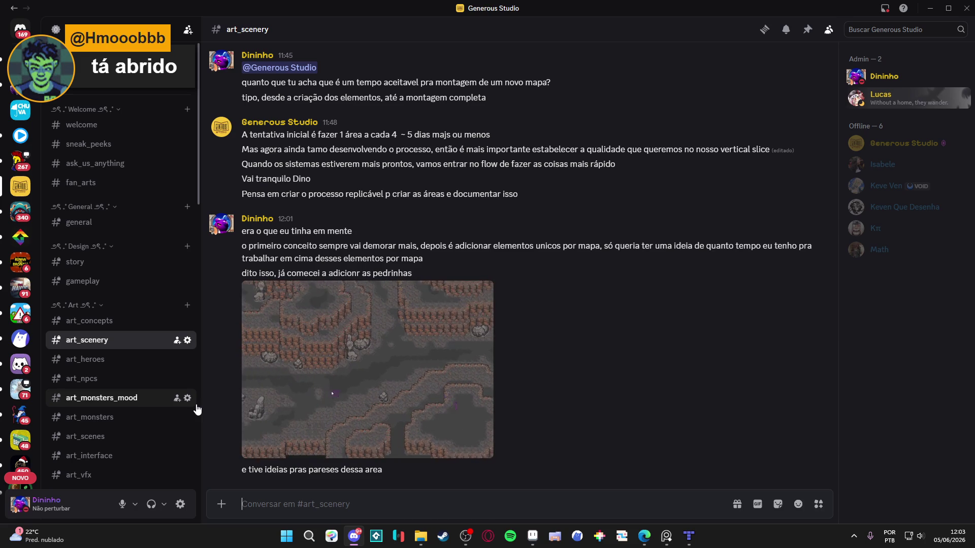
{"action": "scroll", "coordinate": [100, 315], "scroll_direction": "down", "scroll_amount": 4}
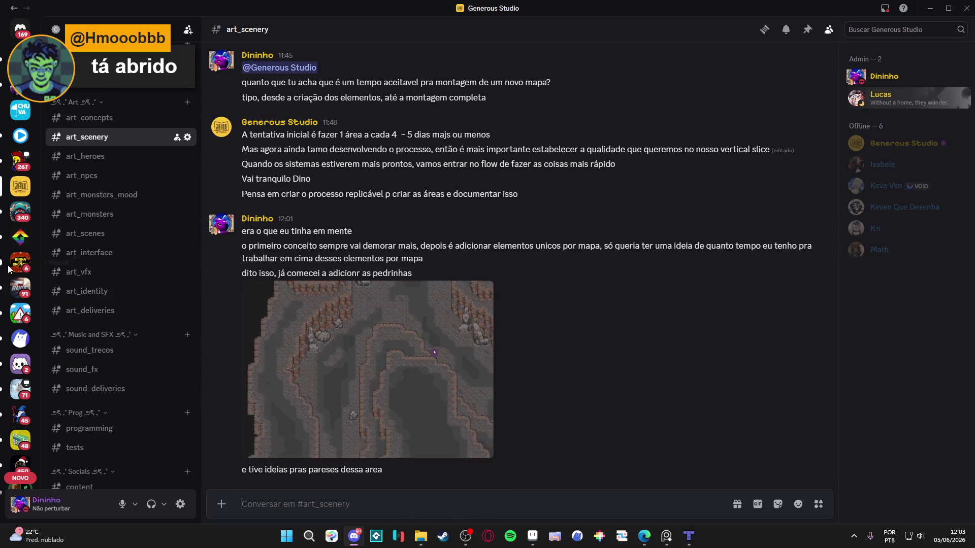
{"action": "key", "text": "alt+Tab"}
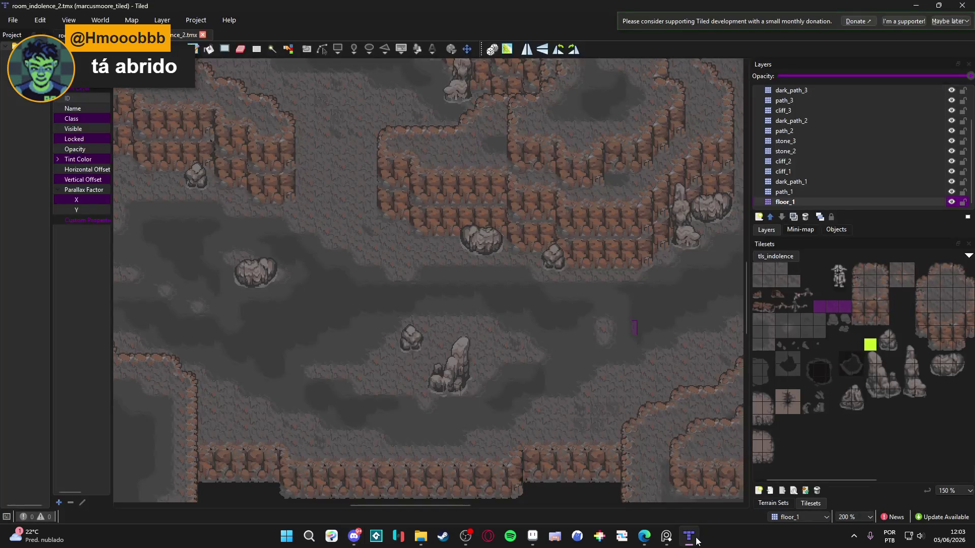
{"action": "scroll", "coordinate": [302, 296], "scroll_direction": "down", "scroll_amount": 2}
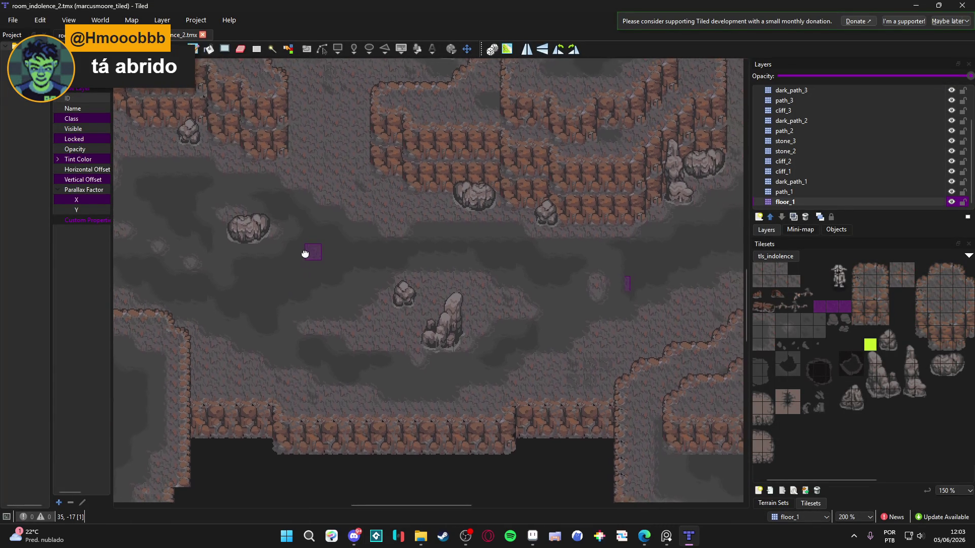
{"action": "scroll", "coordinate": [462, 428], "scroll_direction": "up", "scroll_amount": 6}
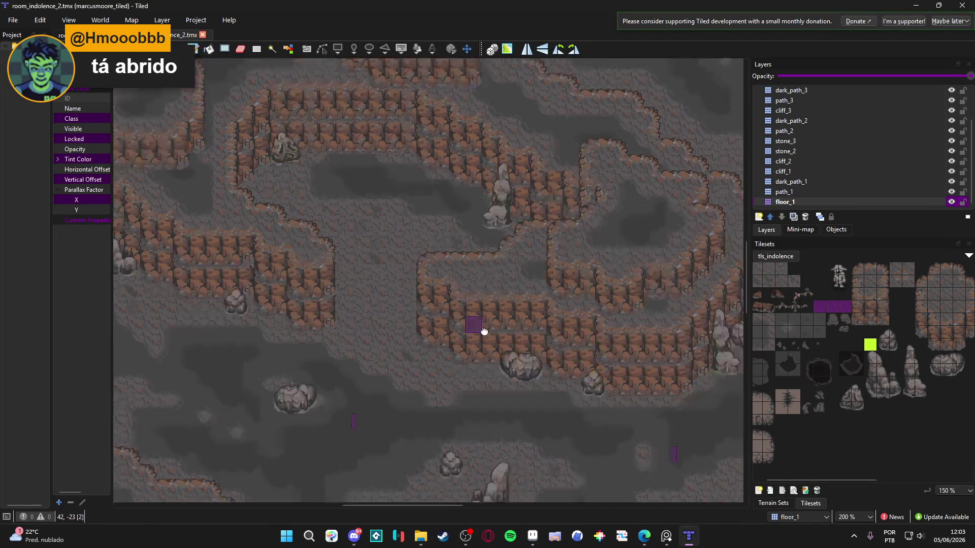
{"action": "scroll", "coordinate": [497, 351], "scroll_direction": "up", "scroll_amount": 1, "text": "ctrl"}
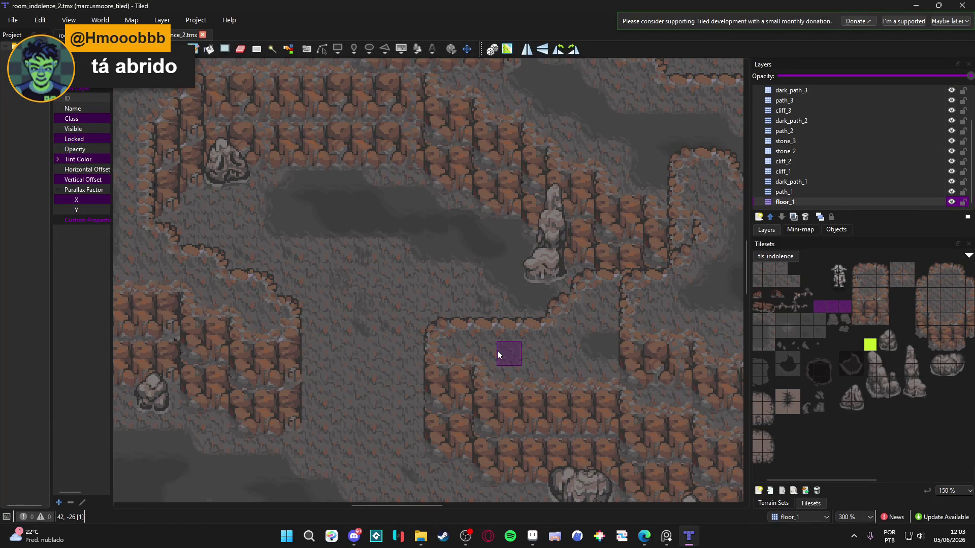
{"action": "left_click_drag", "start_coordinate": [501, 348], "coordinate": [524, 385]}
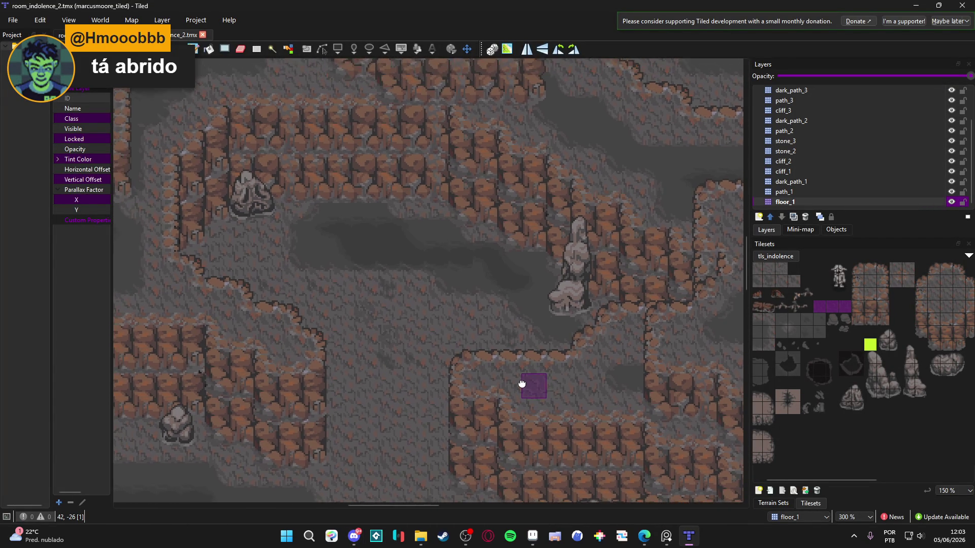
{"action": "left_click", "coordinate": [466, 535]}
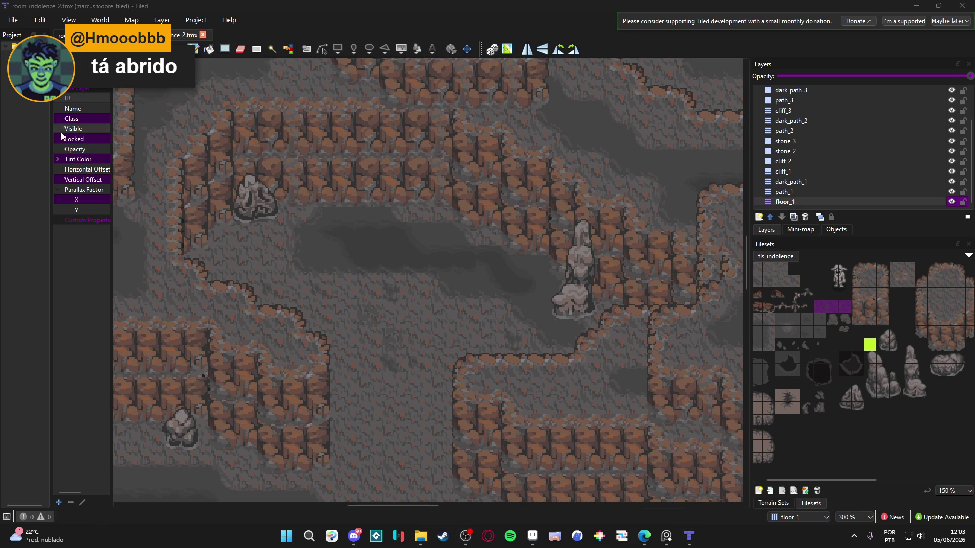
Launch Steam, sign in to the saved account, dismiss the weekend sale popup, and return to Tiled.
{"action": "left_click", "coordinate": [442, 536]}
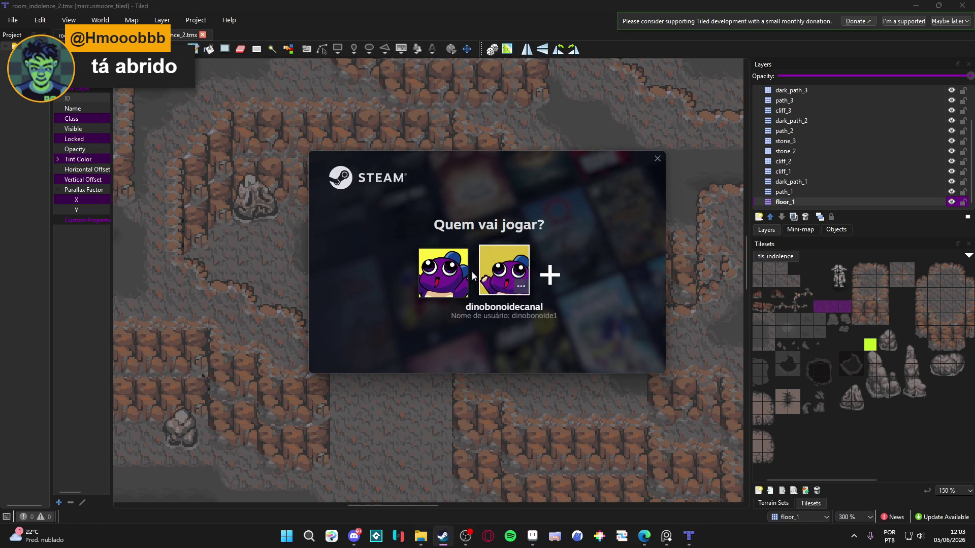
{"action": "left_click", "coordinate": [446, 223]}
{"action": "left_click", "coordinate": [351, 543]}
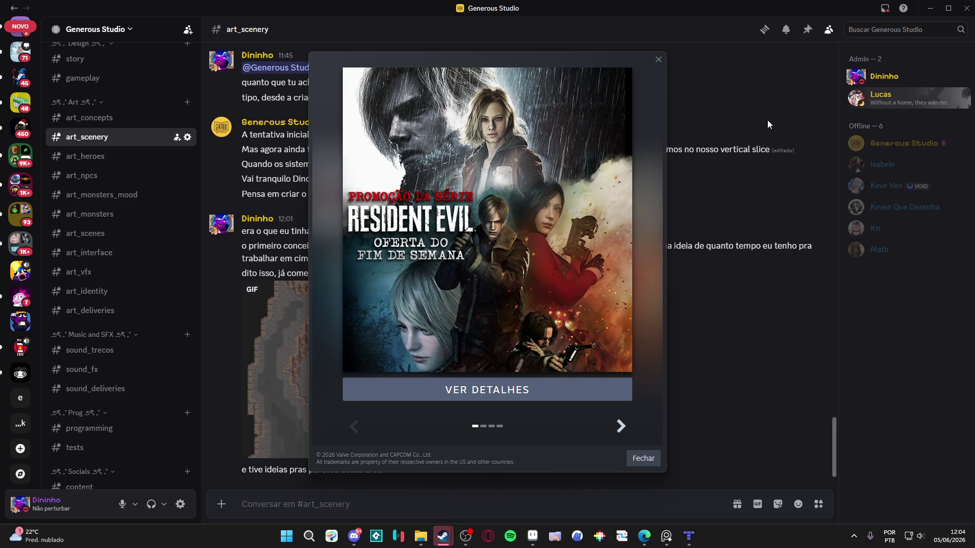
{"action": "left_click", "coordinate": [659, 60]}
{"action": "left_click", "coordinate": [692, 533]}
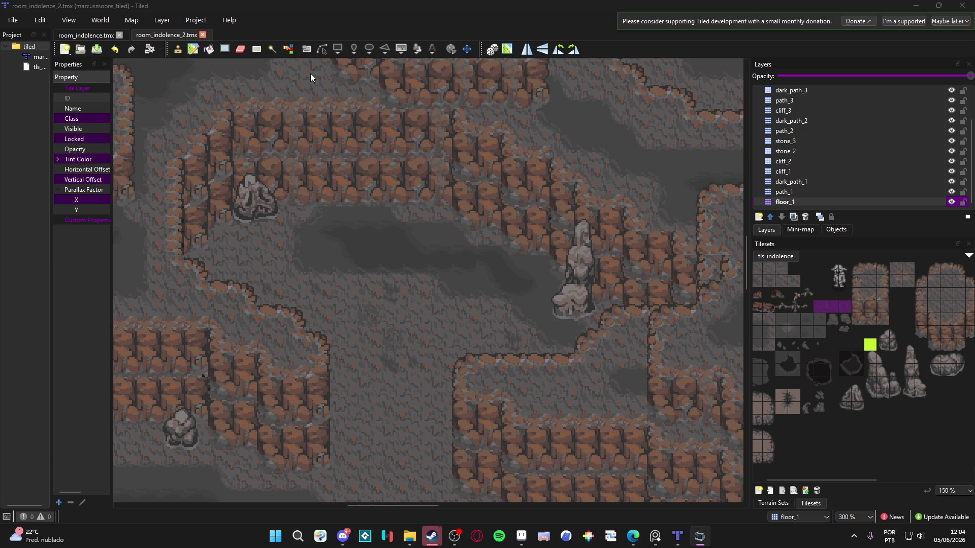
{"action": "scroll", "coordinate": [707, 290], "scroll_direction": "down", "scroll_amount": 1}
{"action": "left_click_drag", "start_coordinate": [689, 291], "coordinate": [581, 281]}
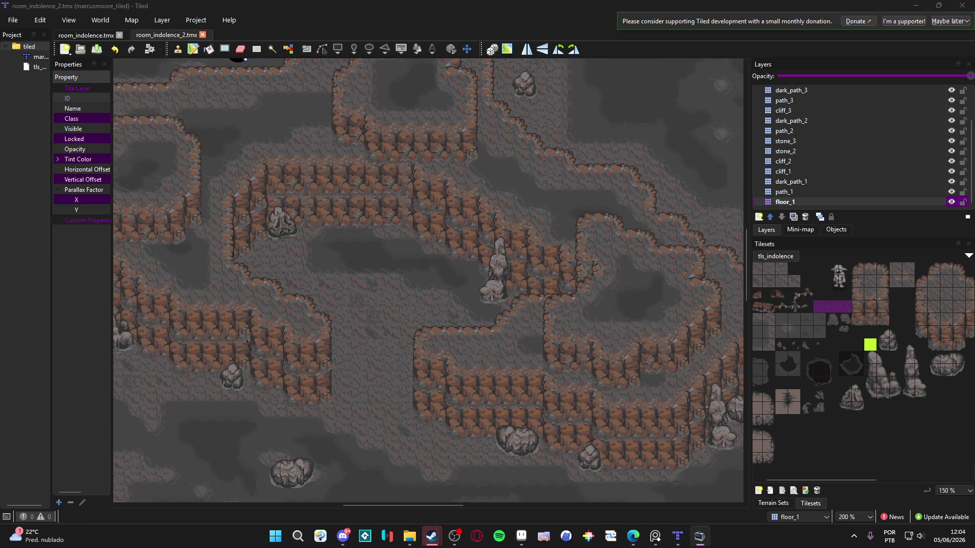
{"action": "scroll", "coordinate": [673, 282], "scroll_direction": "down", "scroll_amount": 1}
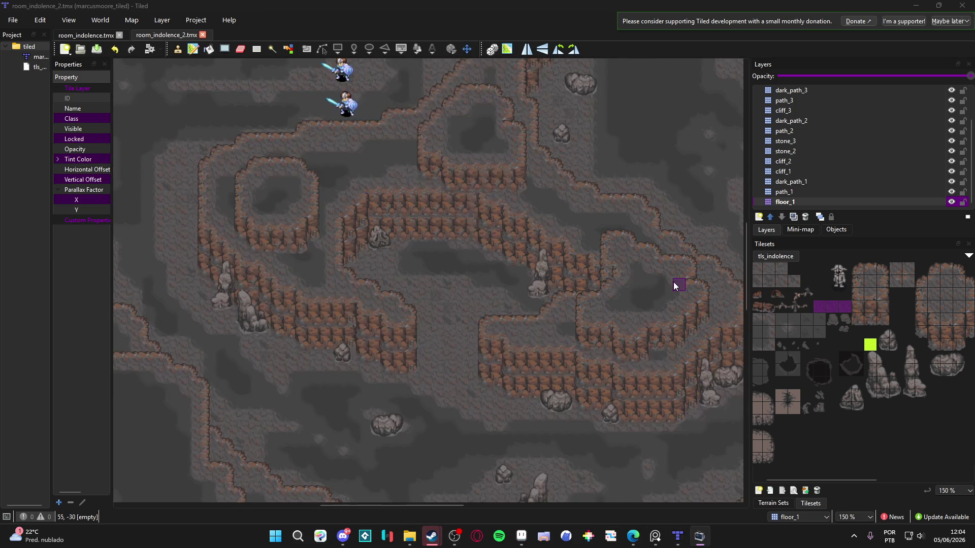
{"action": "scroll", "coordinate": [687, 321], "scroll_direction": "right", "scroll_amount": 3}
{"action": "scroll", "coordinate": [687, 320], "scroll_direction": "down", "scroll_amount": 1}
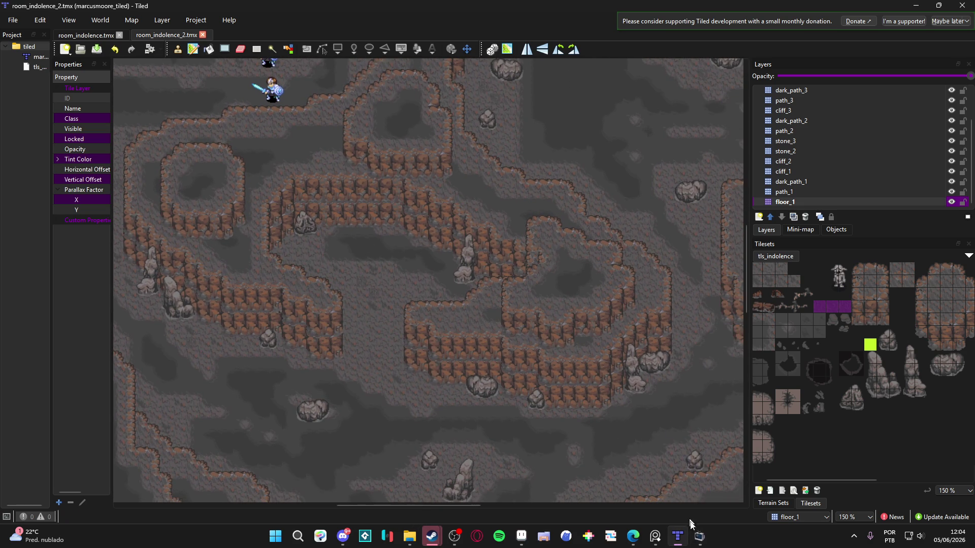
{"action": "scroll", "coordinate": [678, 292], "scroll_direction": "up", "scroll_amount": 2}
{"action": "scroll", "coordinate": [695, 300], "scroll_direction": "left", "scroll_amount": 5}
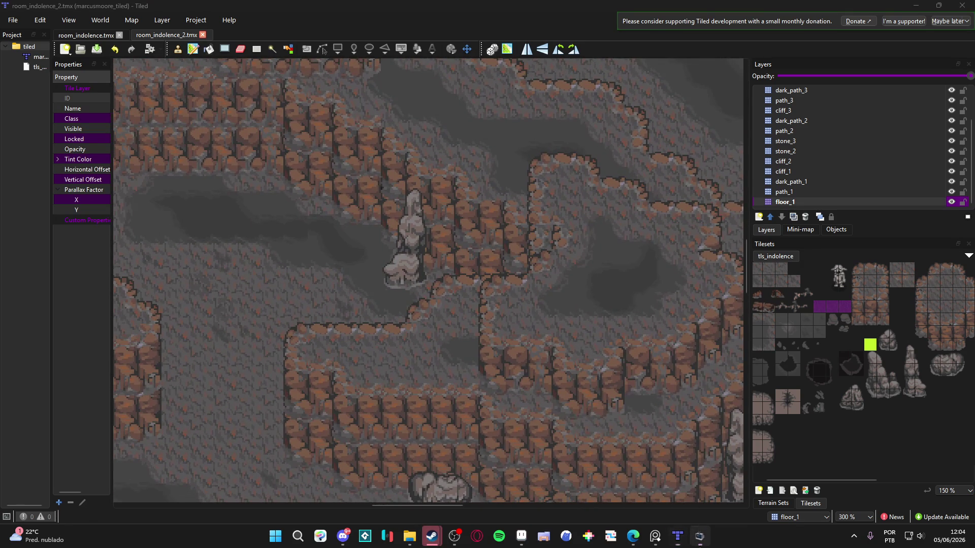
{"action": "scroll", "coordinate": [370, 456], "scroll_direction": "left", "scroll_amount": 4}
{"action": "mouse_move", "coordinate": [444, 457]}
{"action": "left_mouse_down"}
{"action": "mouse_move", "coordinate": [499, 435]}
{"action": "mouse_move", "coordinate": [526, 463]}
{"action": "left_mouse_up"}
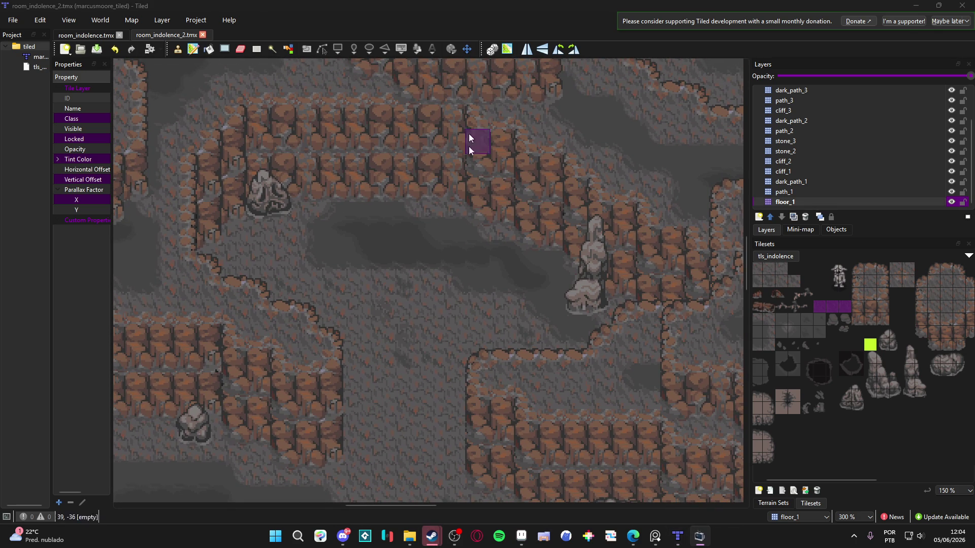
{"action": "left_click_drag", "start_coordinate": [481, 453], "coordinate": [482, 467]}
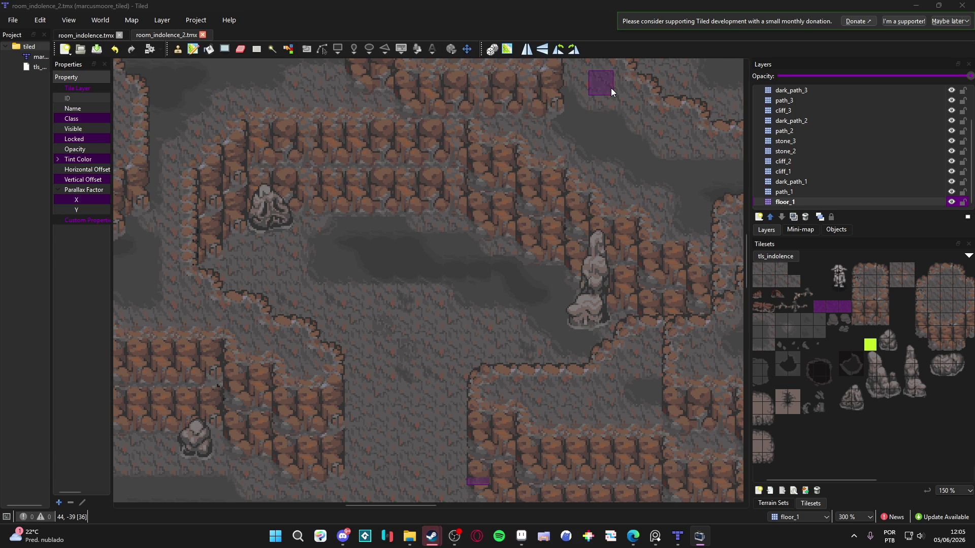
Open ShaderGlass's shader chooser beside the cave map and apply crt-geom.
{"action": "right_click", "coordinate": [248, 77]}
{"action": "left_click", "coordinate": [298, 91]}
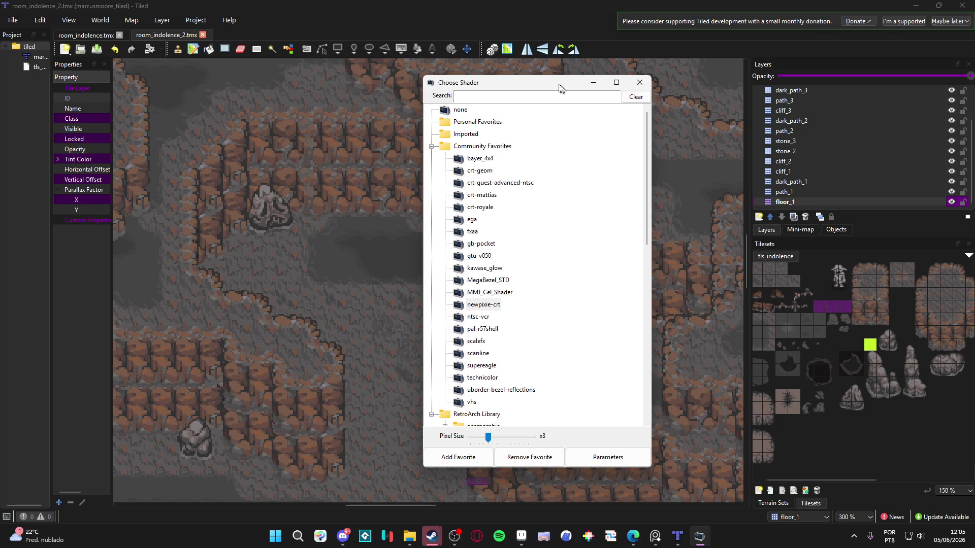
{"action": "left_click_drag", "start_coordinate": [544, 84], "coordinate": [829, 104]}
{"action": "left_click", "coordinate": [775, 193]}
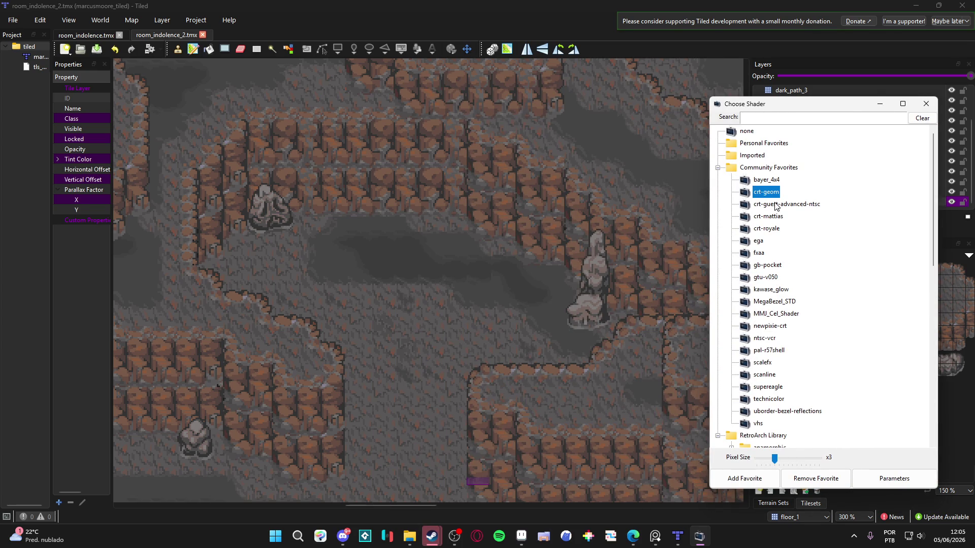
Preview Community Favorites shaders from crt-guest-advanced-ntsc through pal-r57shell on the map.
{"action": "left_click", "coordinate": [775, 205]}
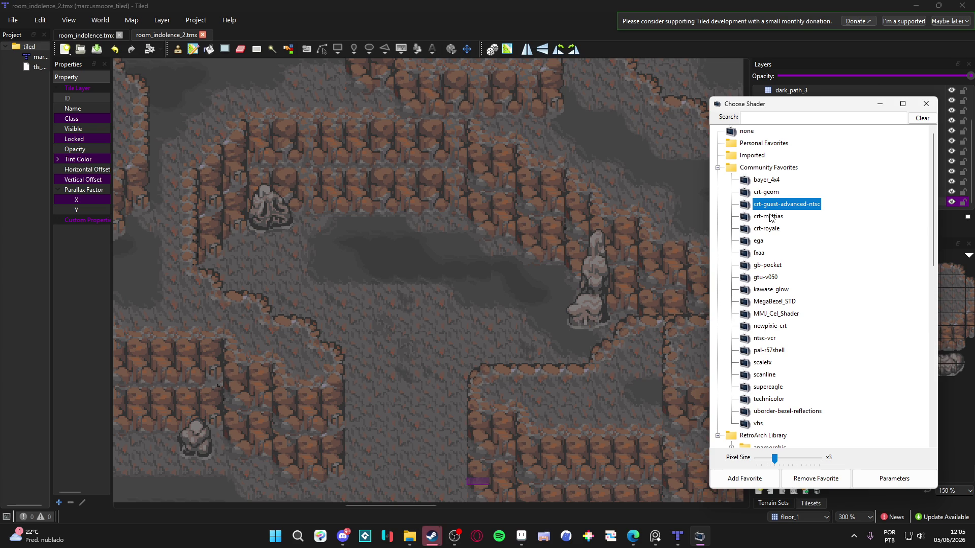
{"action": "left_click", "coordinate": [769, 217]}
{"action": "left_click", "coordinate": [768, 231]}
{"action": "left_click", "coordinate": [753, 252]}
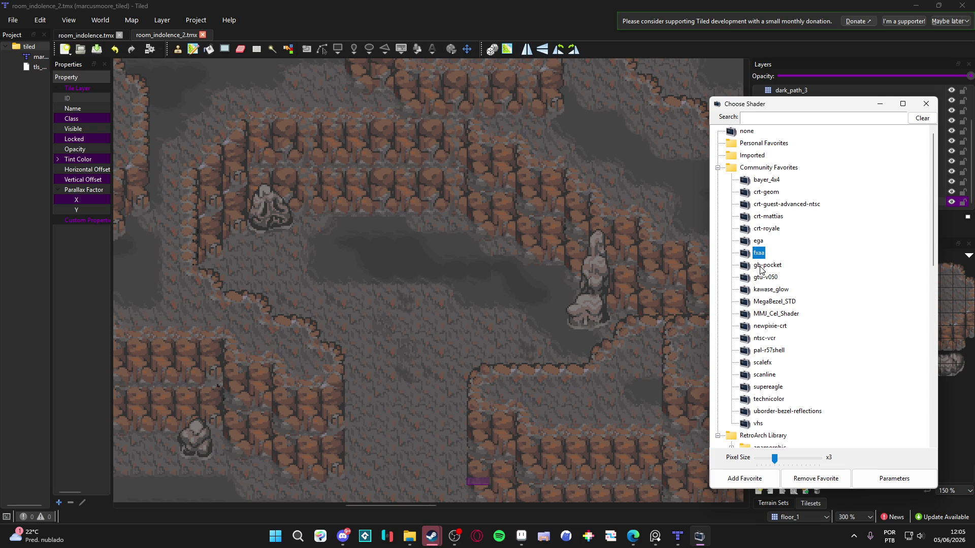
{"action": "left_click", "coordinate": [761, 270]}
{"action": "left_click", "coordinate": [761, 279]}
{"action": "left_click", "coordinate": [763, 291]}
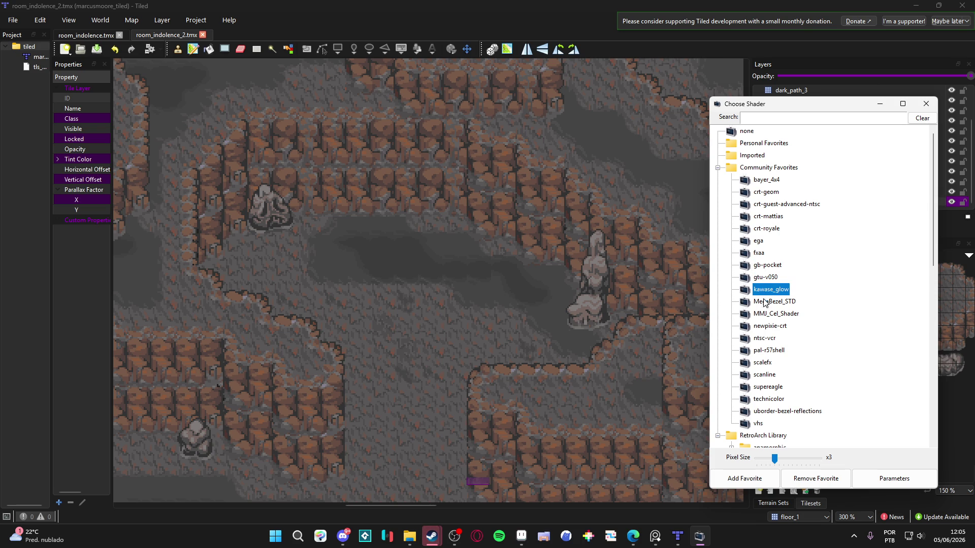
{"action": "left_click", "coordinate": [764, 303]}
{"action": "left_click", "coordinate": [766, 314]}
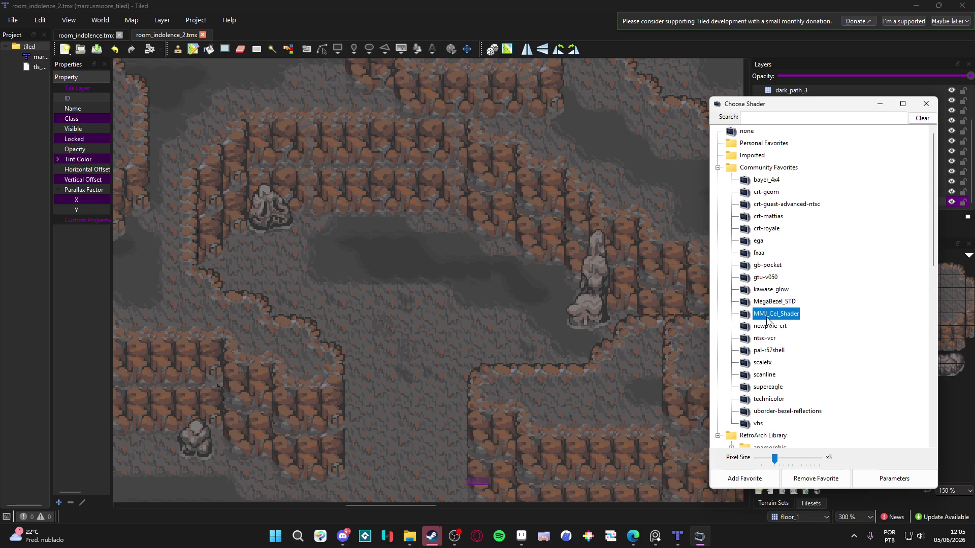
{"action": "left_click", "coordinate": [763, 339]}
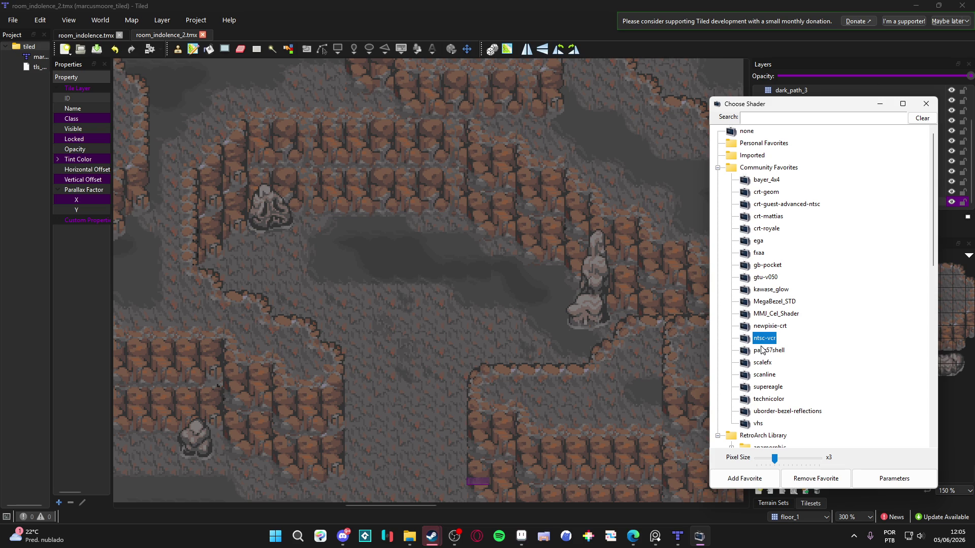
{"action": "left_click", "coordinate": [762, 350]}
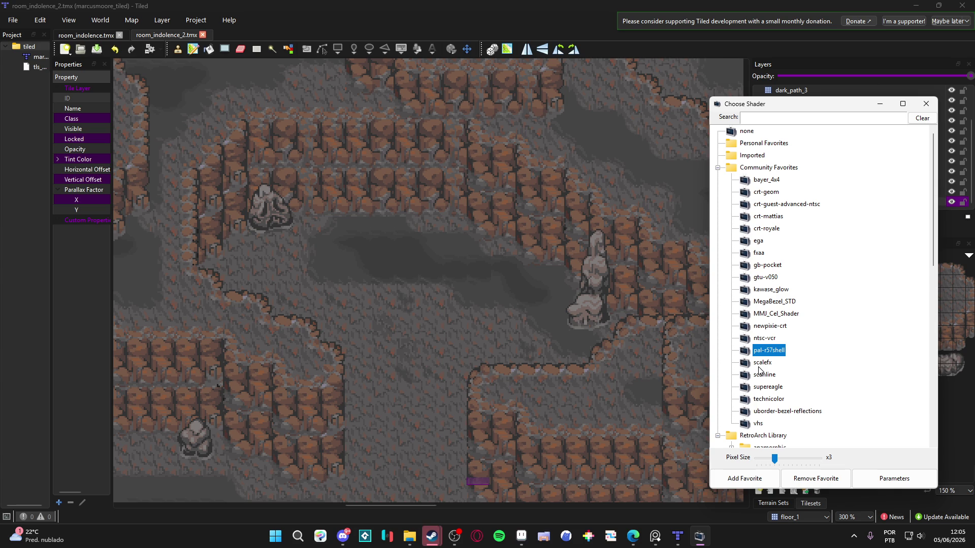
Preview scalefx, scanline, technicolor, supereagle, uborder-bezel-reflections and vhs shaders.
{"action": "left_click", "coordinate": [760, 364]}
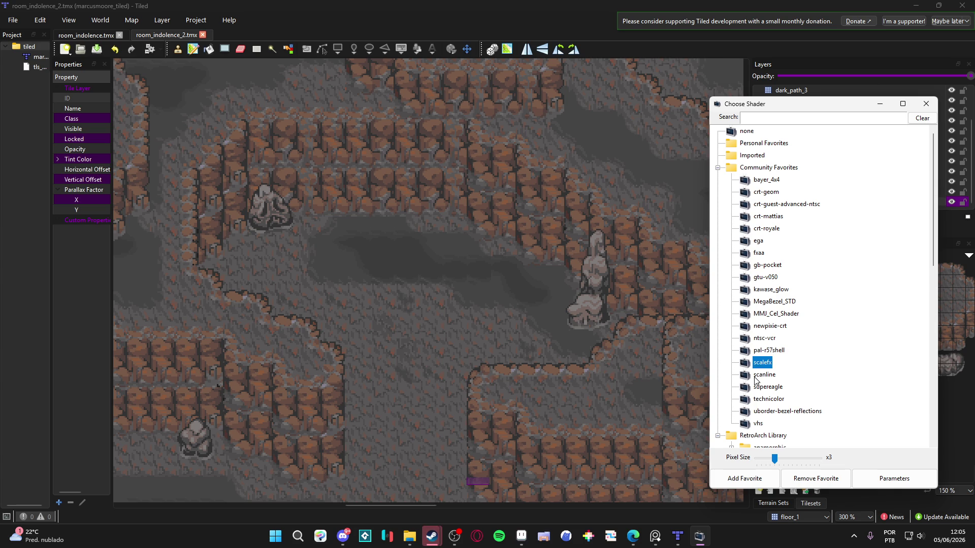
{"action": "left_click", "coordinate": [755, 377]}
{"action": "left_click", "coordinate": [763, 413]}
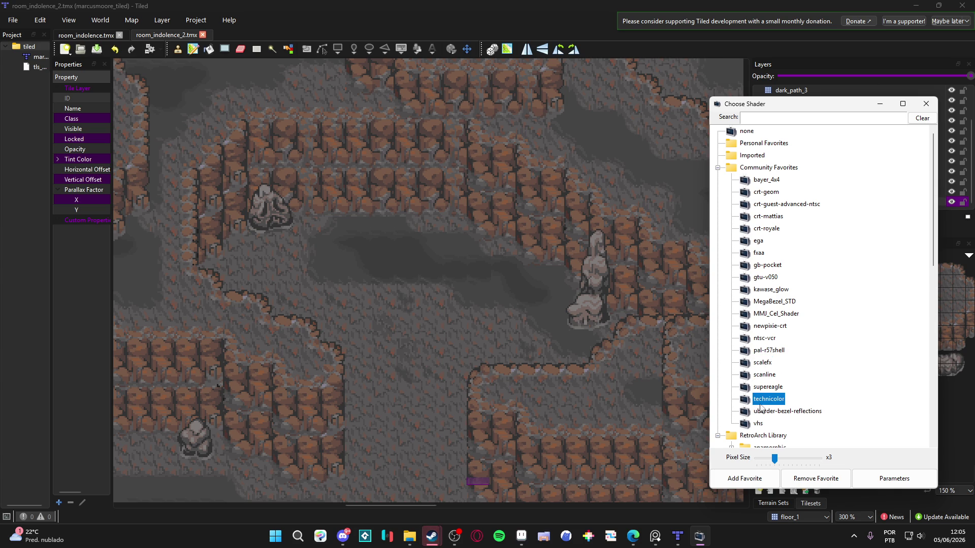
{"action": "left_click", "coordinate": [762, 387]}
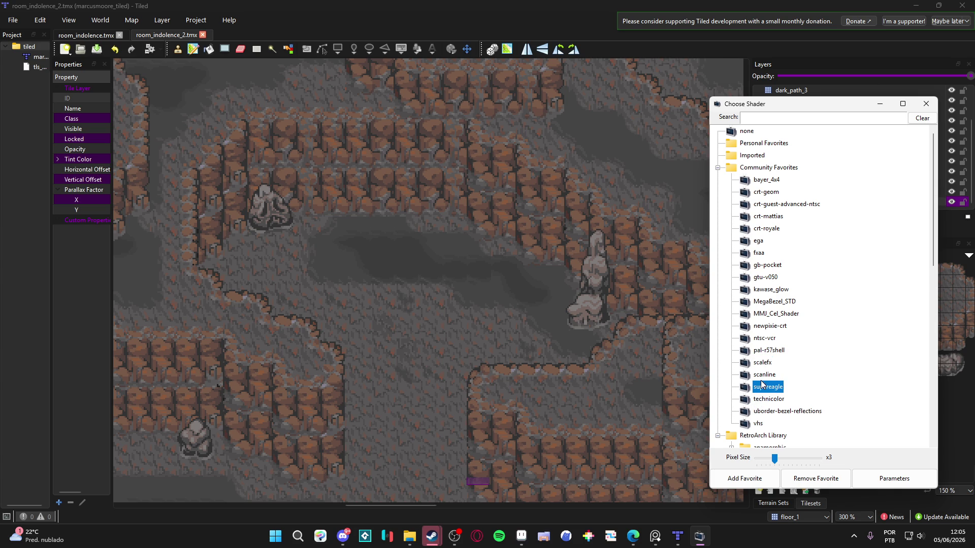
{"action": "left_click", "coordinate": [764, 413]}
{"action": "left_click", "coordinate": [762, 424]}
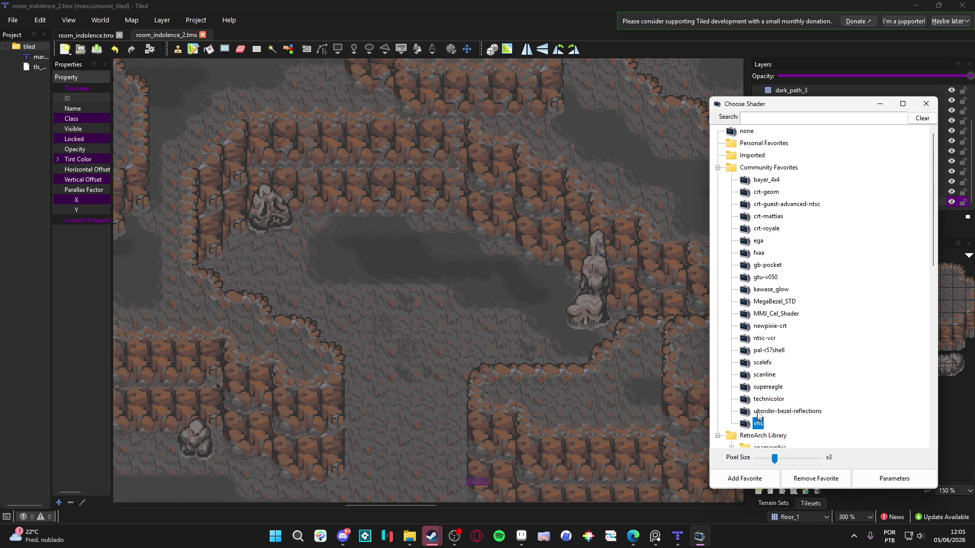
Revisit scanline, scalefx, pal-r57shell and ntsc-vcr, then settle on crt-guest-advanced-ntsc.
{"action": "left_click", "coordinate": [764, 375]}
{"action": "left_click", "coordinate": [763, 362]}
{"action": "left_click", "coordinate": [764, 352]}
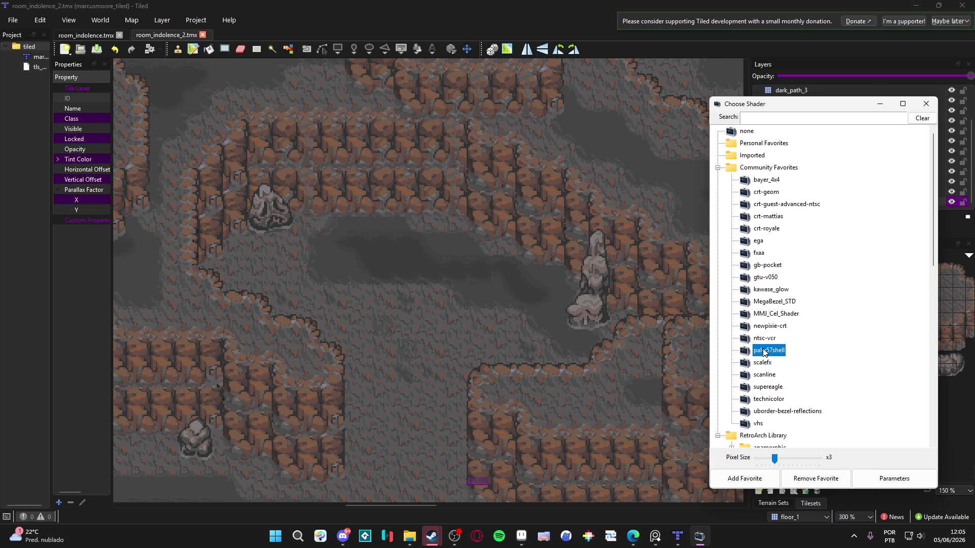
{"action": "left_click", "coordinate": [760, 339]}
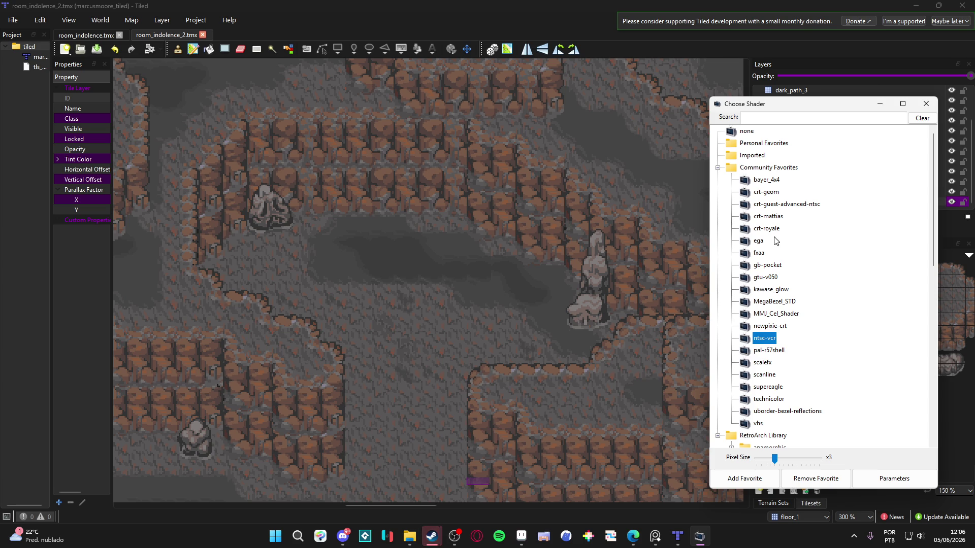
{"action": "left_click", "coordinate": [788, 203]}
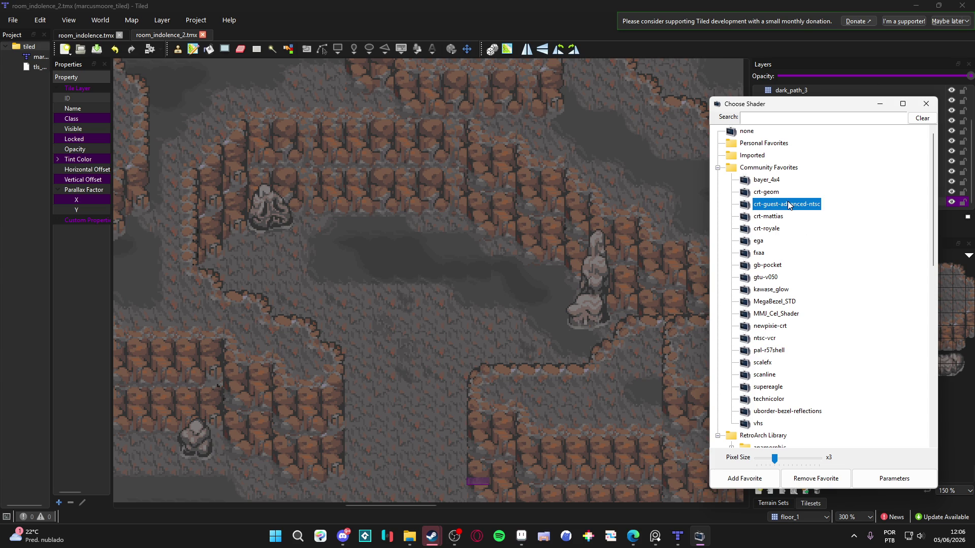
{"action": "right_click", "coordinate": [243, 80]}
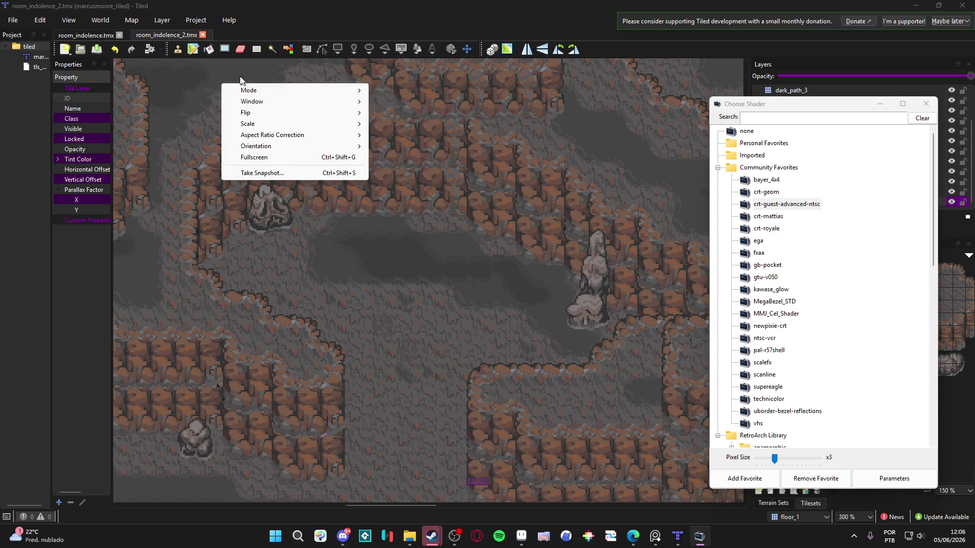
{"action": "right_click", "coordinate": [184, 80]}
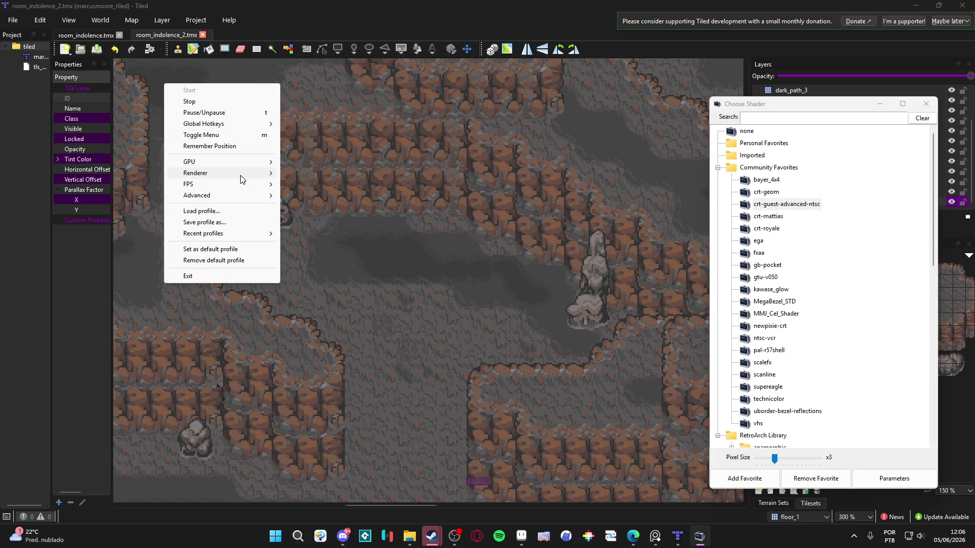
{"action": "mouse_move", "coordinate": [239, 175]}
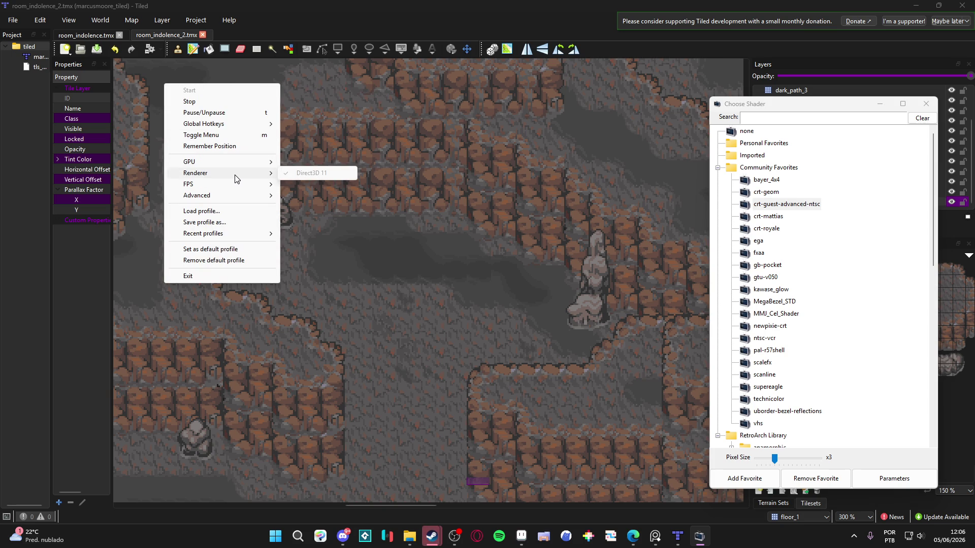
{"action": "right_click", "coordinate": [236, 83]}
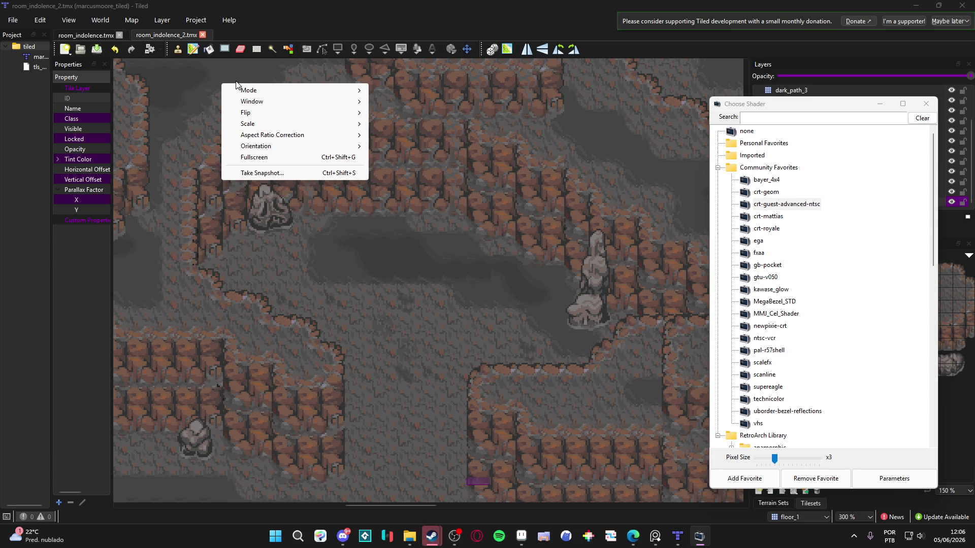
Exit ShaderGlass and open the recent Steam chat from the taskbar.
{"action": "mouse_move", "coordinate": [263, 117]}
{"action": "left_click", "coordinate": [642, 69]}
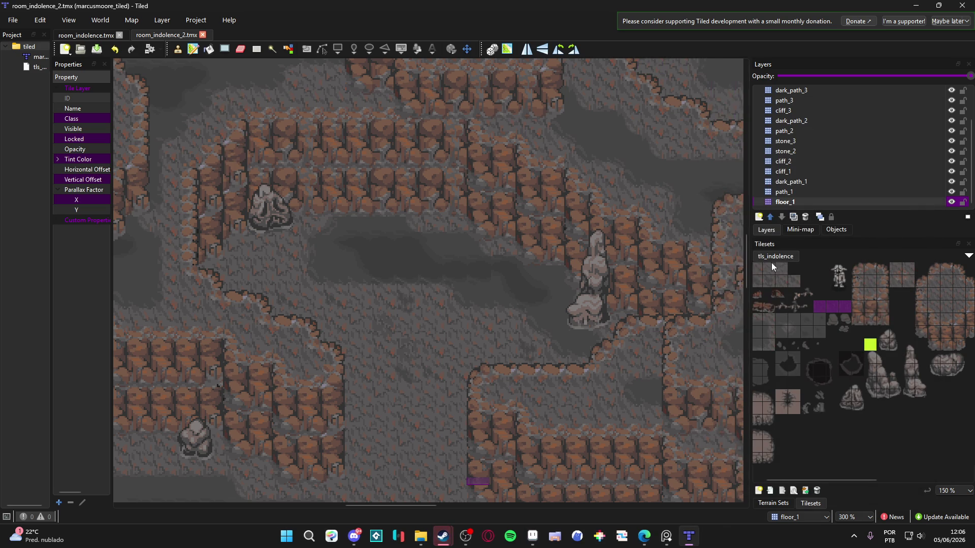
{"action": "mouse_move", "coordinate": [443, 536]}
{"action": "left_click", "coordinate": [483, 501]}
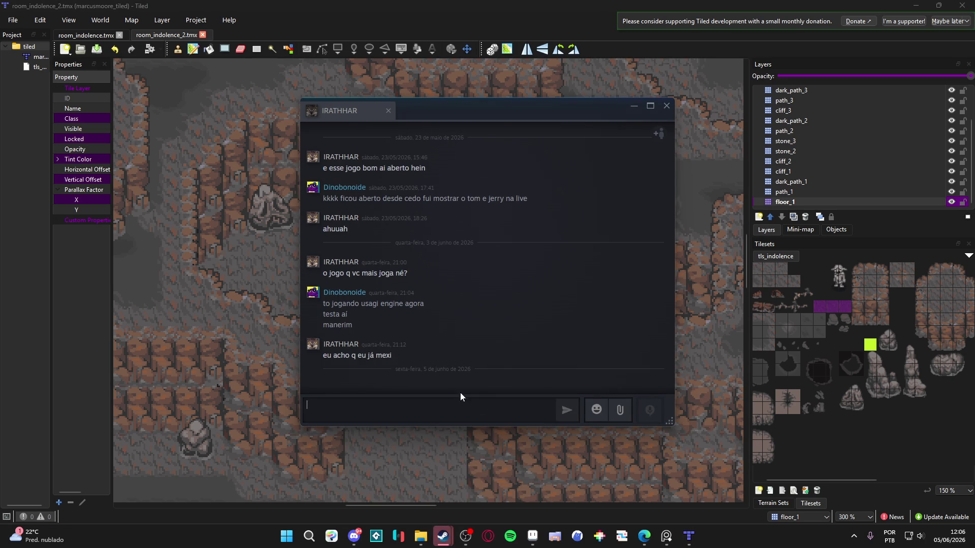
Close the Steam chat, check Discord's #art_scenery channel, then bring Aseprite forward.
{"action": "left_click", "coordinate": [666, 106]}
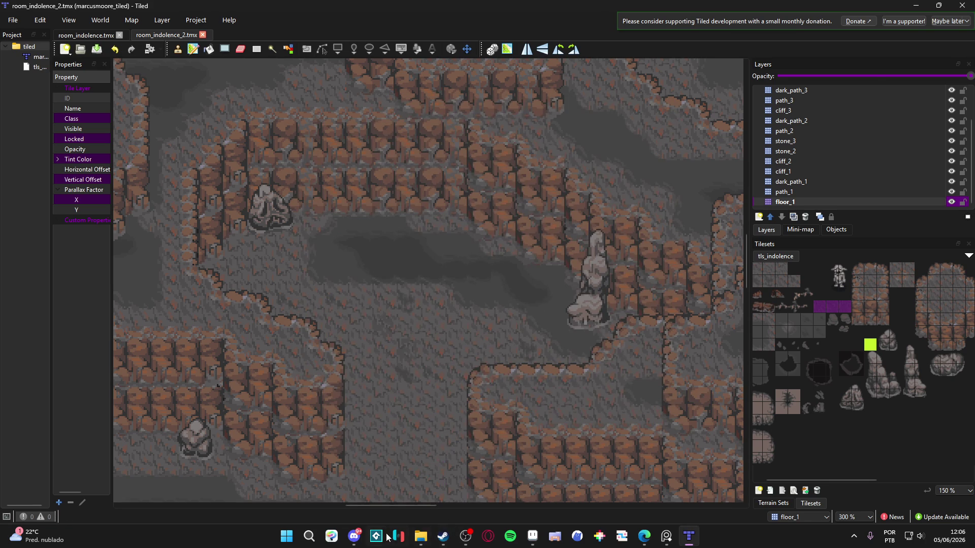
{"action": "left_click", "coordinate": [356, 537]}
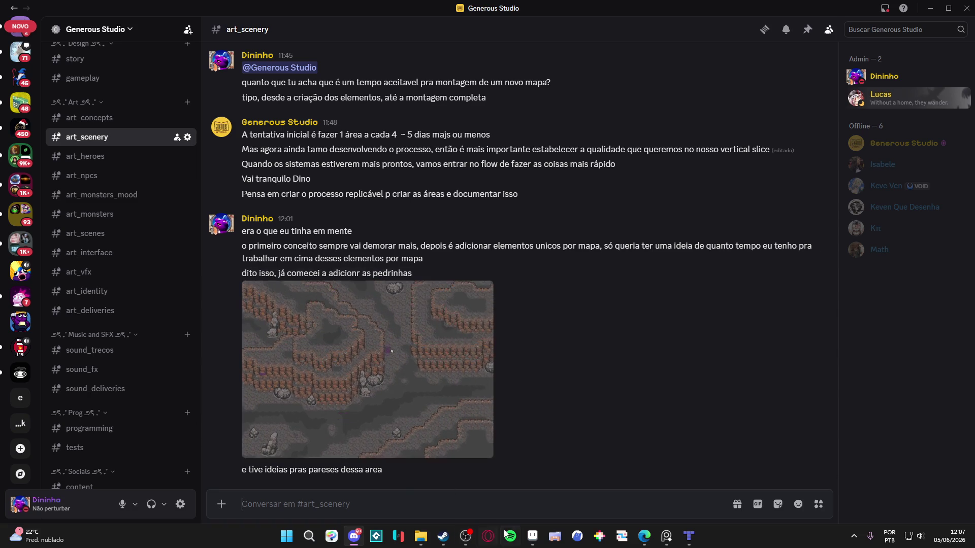
{"action": "left_click", "coordinate": [530, 542]}
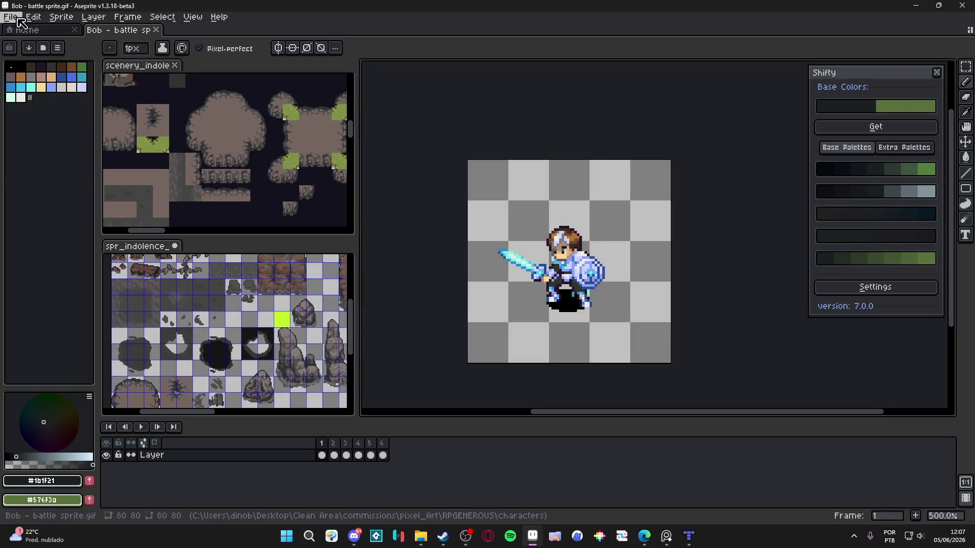
{"action": "left_click", "coordinate": [10, 17]}
{"action": "left_click", "coordinate": [46, 54]}
{"action": "left_click", "coordinate": [298, 236]}
{"action": "left_click", "coordinate": [274, 270]}
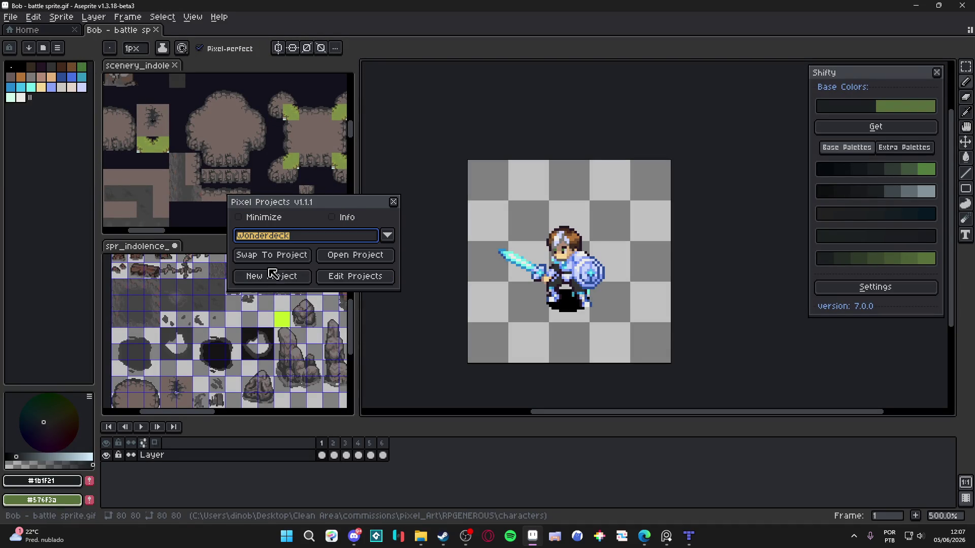
{"action": "left_click", "coordinate": [285, 256]}
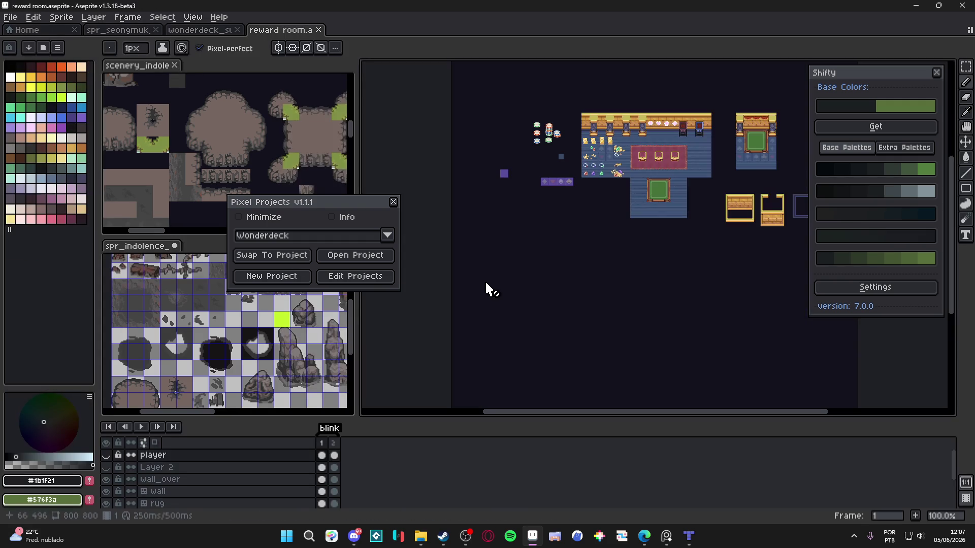
{"action": "left_click", "coordinate": [394, 202]}
Close spr_indolence without saving, close the scenery sprite, and show wonderdeck_swamp.
{"action": "left_click", "coordinate": [175, 246]}
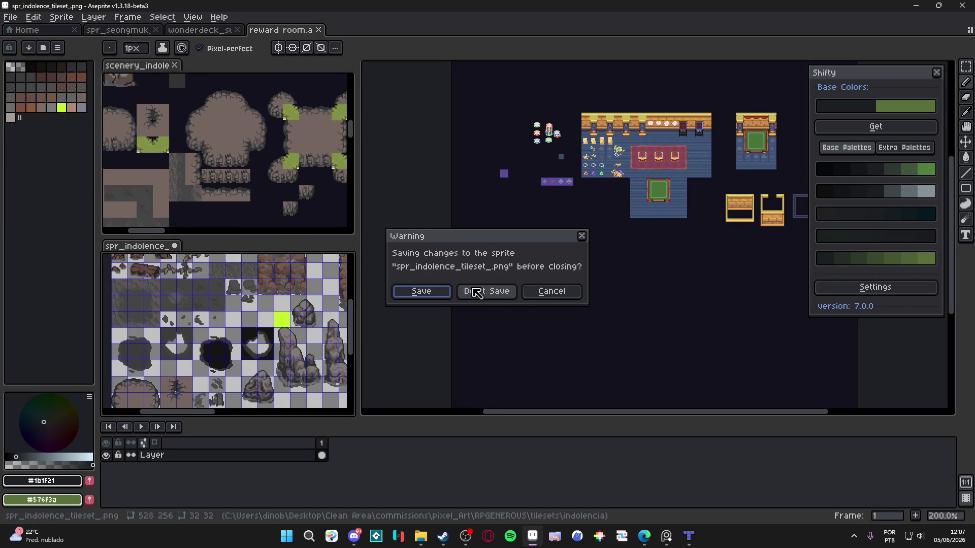
{"action": "left_click", "coordinate": [478, 291]}
{"action": "left_click", "coordinate": [175, 65]}
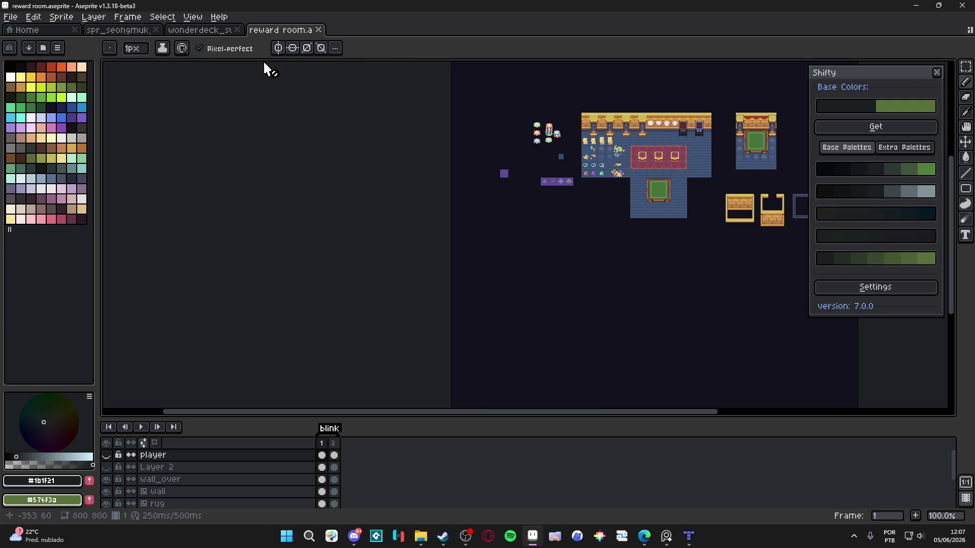
{"action": "left_click", "coordinate": [203, 30]}
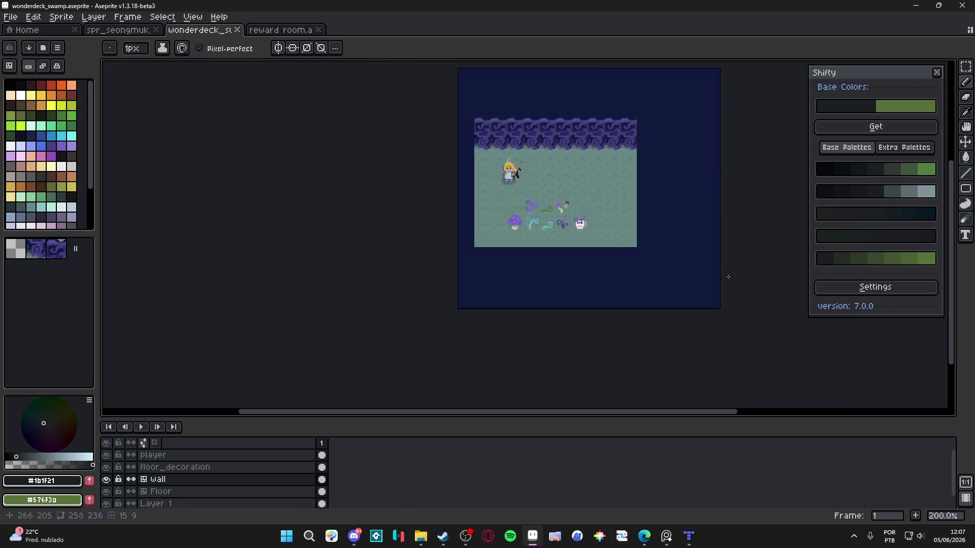
{"action": "scroll", "coordinate": [660, 178], "scroll_direction": "up", "scroll_amount": 2}
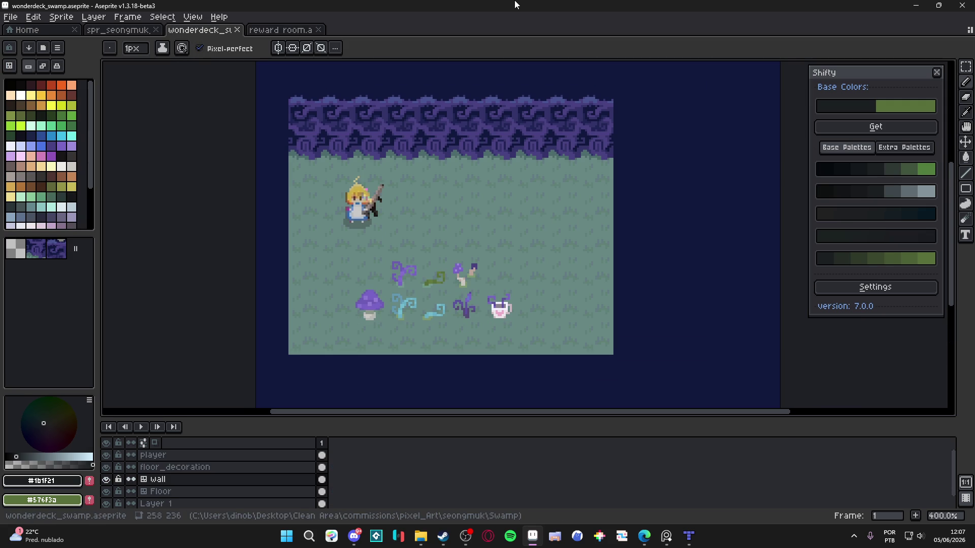